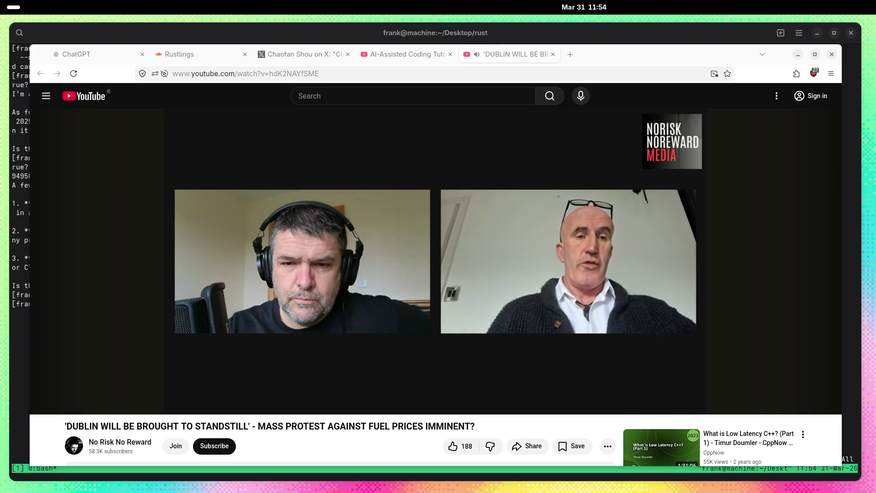
# Search Google for 'agsi gie gas storage' in a new tab and open the Storage Database result.
pyautogui.hotkey('ctrl', 't')
pyautogui.write('agsi gie gas storage')
pyautogui.press('Return')
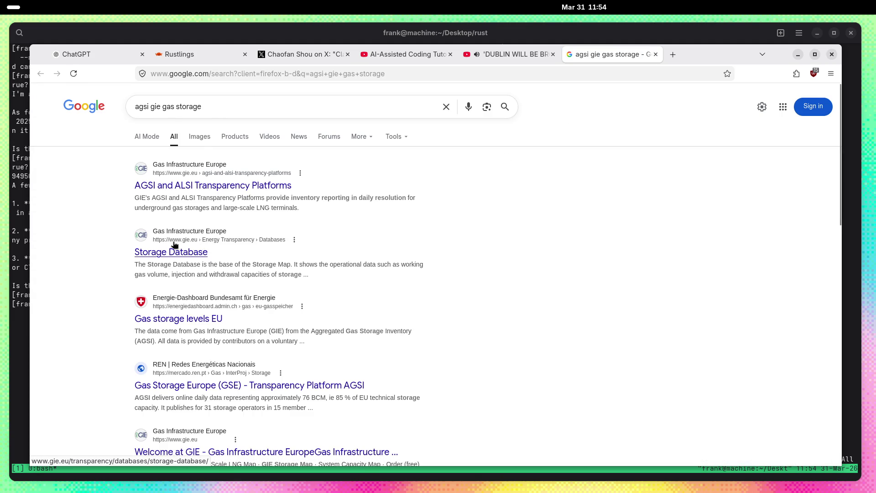
pyautogui.click(164, 254)
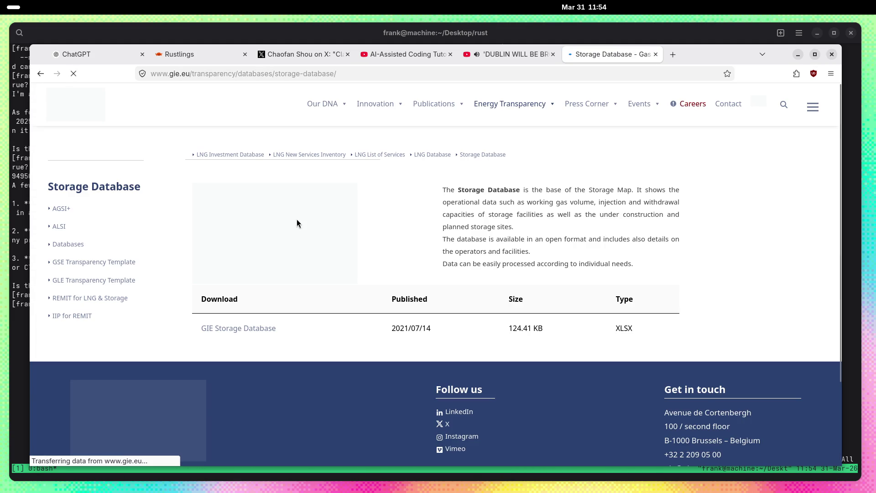
# Open the AGSI+ platform and close the old Storage Database tab.
pyautogui.click(59, 223)
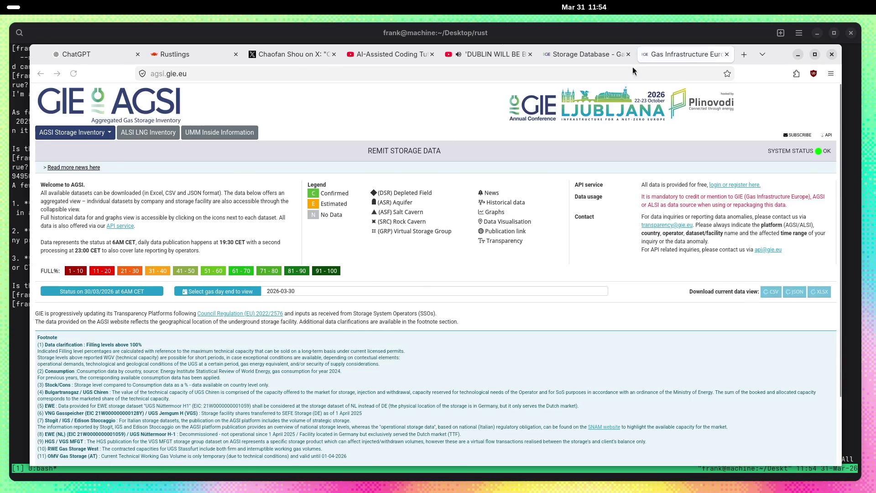
pyautogui.click(611, 56)
pyautogui.click(623, 54)
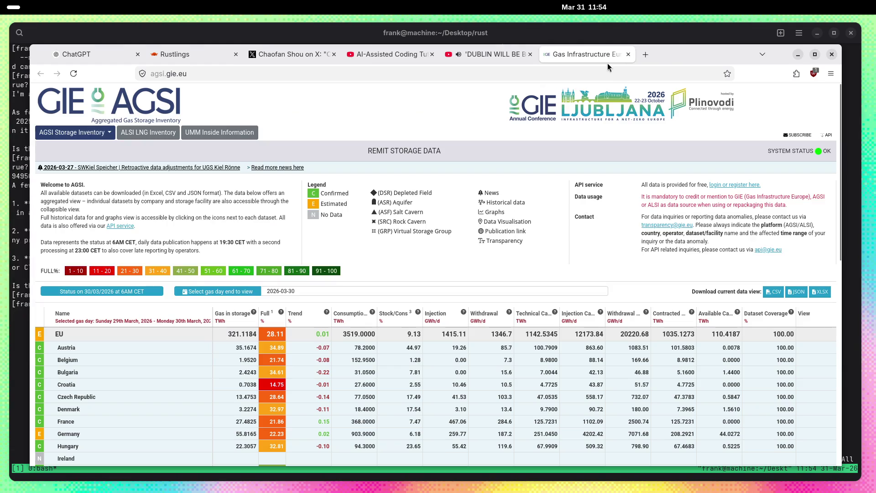
pyautogui.scroll(-3, 307, 264)
pyautogui.scroll(-3, 307, 265)
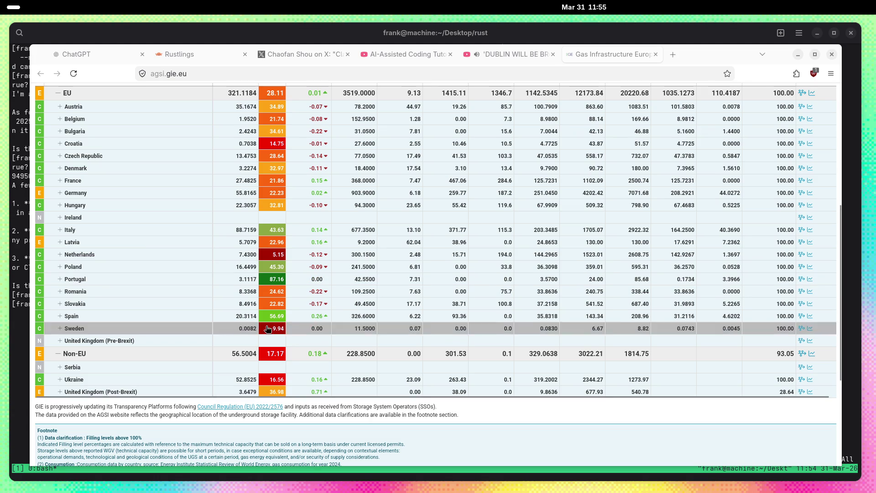
# Expand Ireland, Kinsale Energy and United Kingdom (Pre-Brexit), briefly toggling Centrica Storage.
pyautogui.click(40, 219)
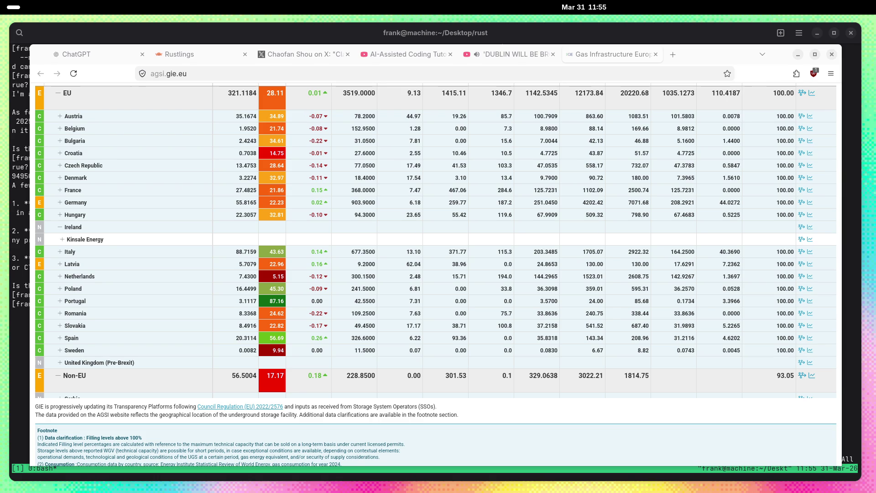
pyautogui.click(62, 240)
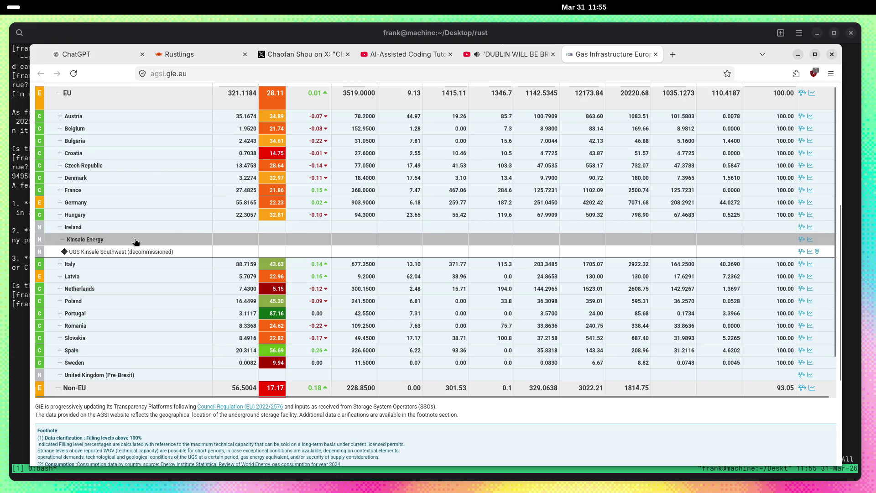
pyautogui.click(60, 375)
pyautogui.scroll(-5, 178, 351)
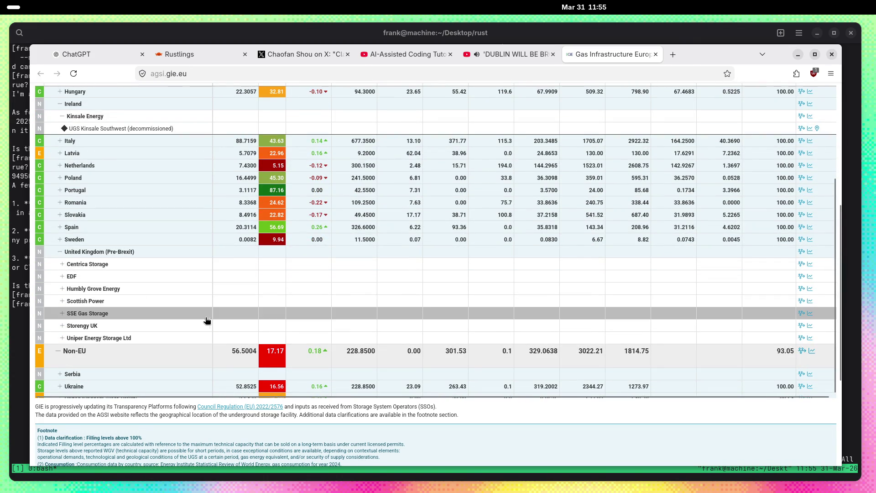
pyautogui.click(62, 265)
pyautogui.click(62, 265)
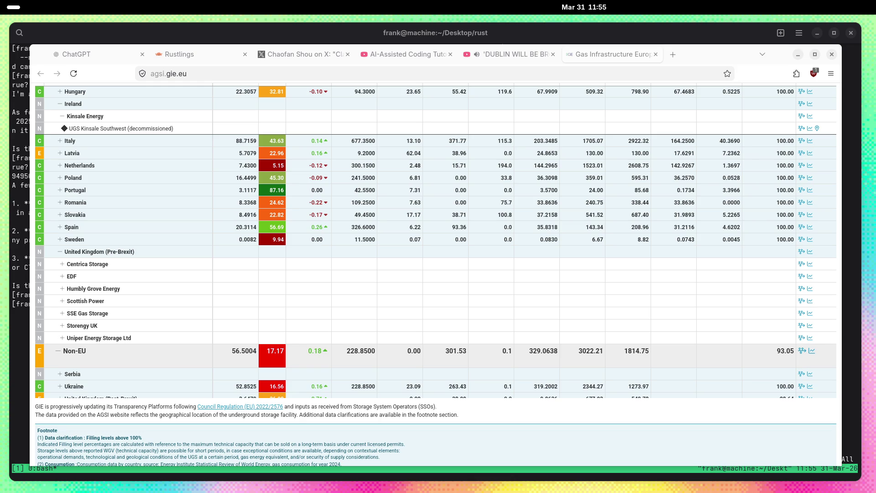
pyautogui.scroll(-8, 185, 289)
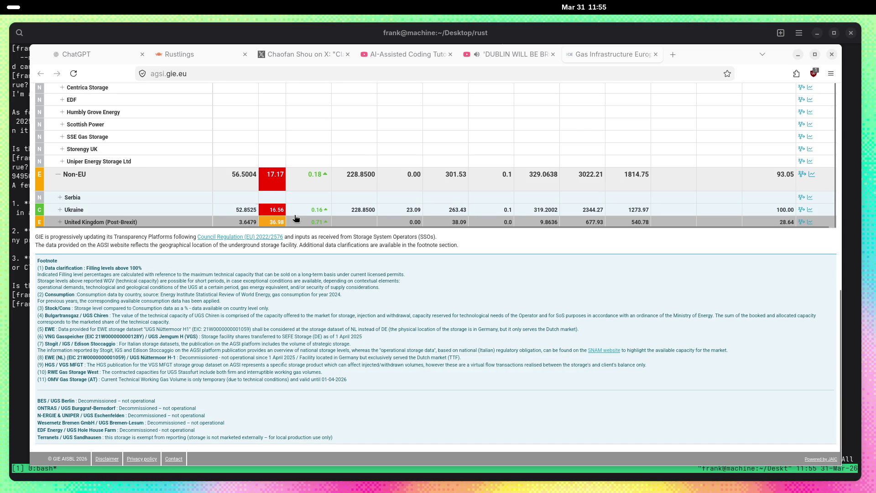
pyautogui.scroll(8, 418, 211)
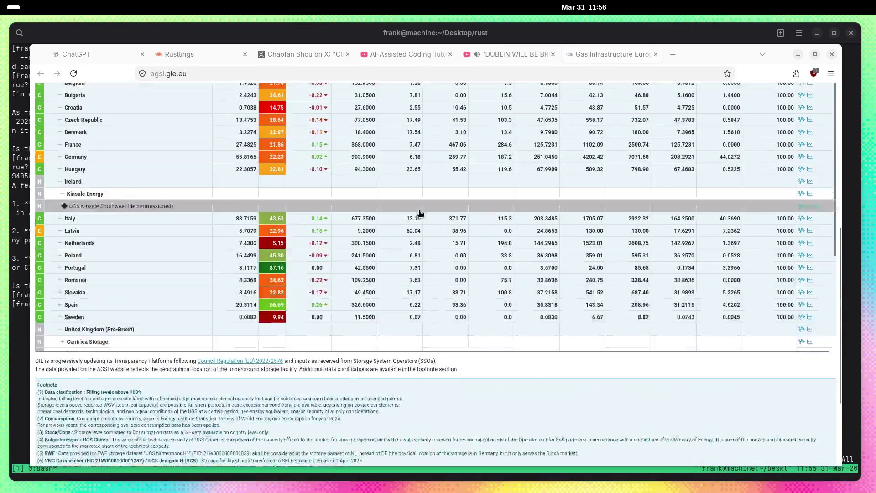
pyautogui.scroll(5, 418, 211)
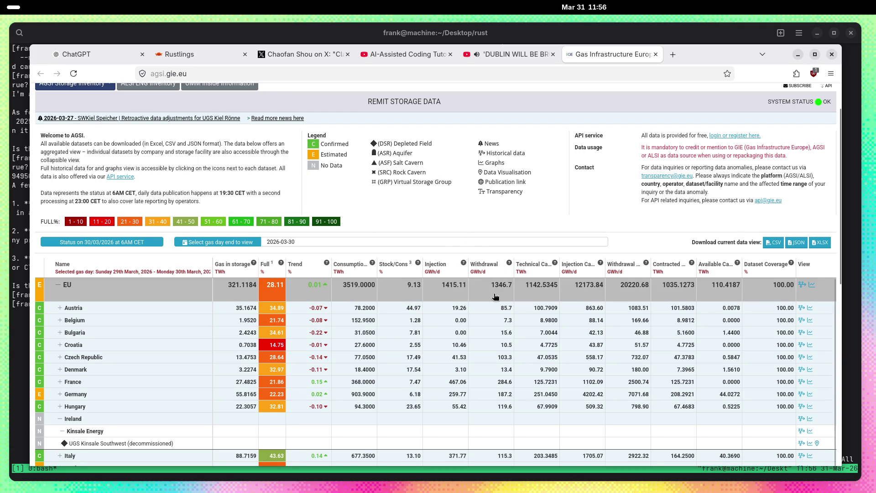
pyautogui.scroll(-6, 502, 353)
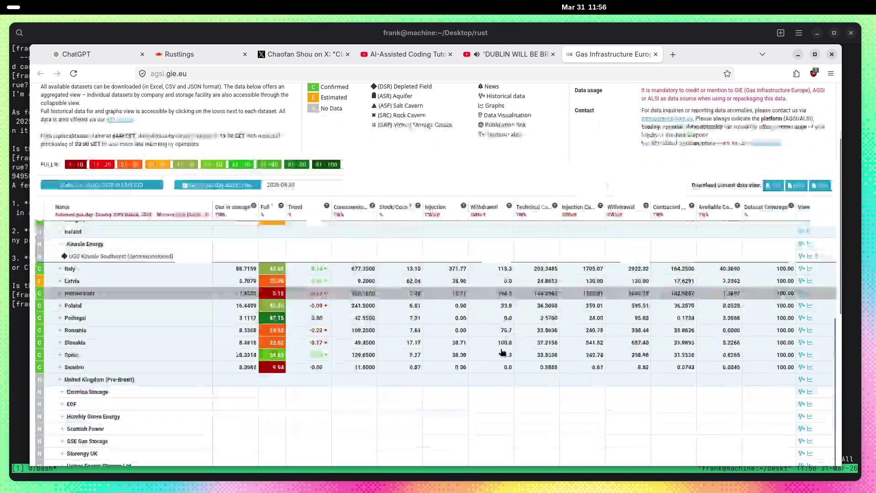
pyautogui.scroll(6, 522, 322)
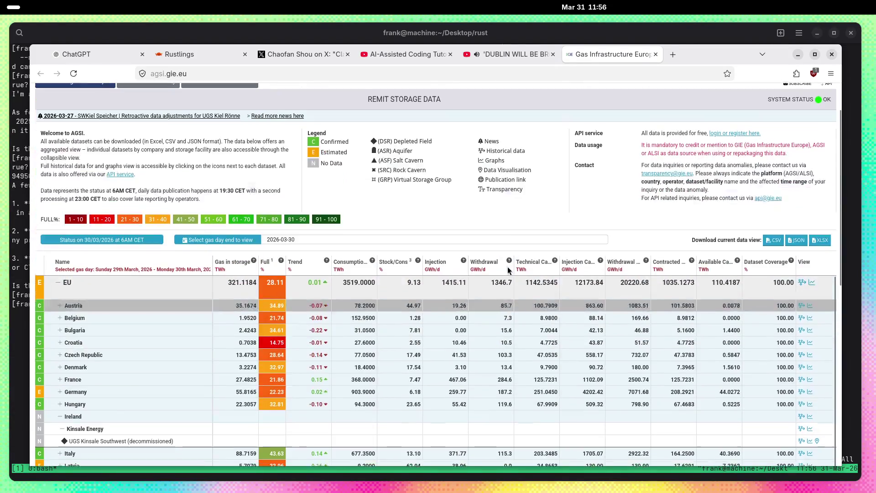
pyautogui.scroll(-1, 452, 353)
pyautogui.scroll(-5, 452, 353)
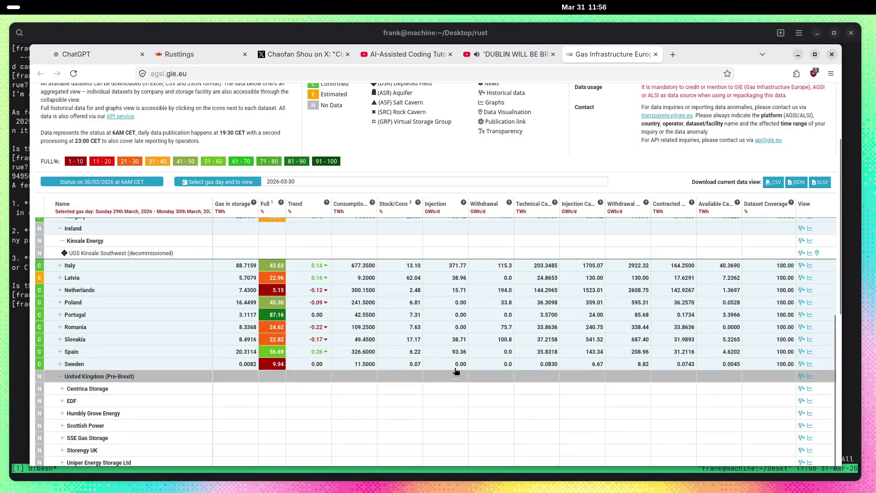
pyautogui.scroll(-5, 456, 372)
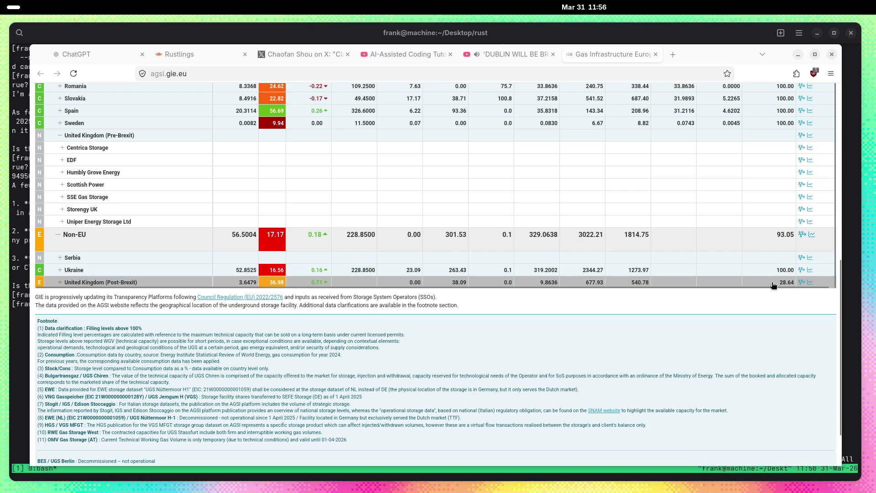
pyautogui.click(810, 283)
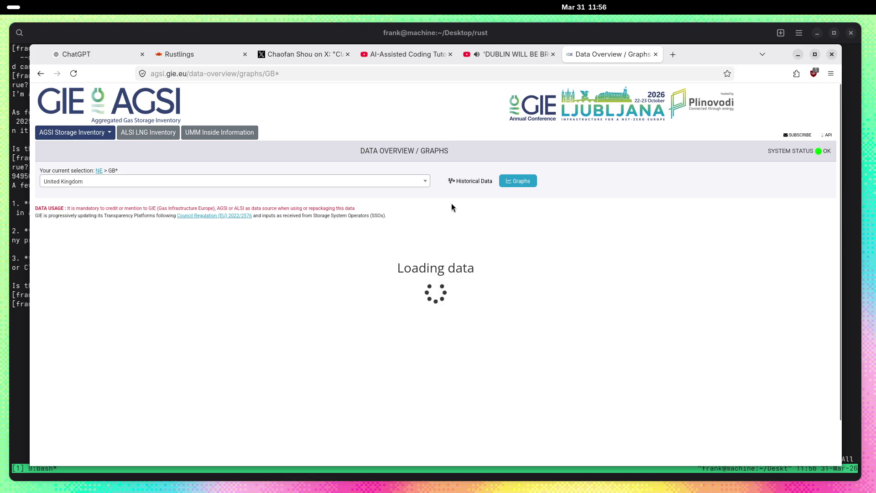
# Show one year of history and hide Working Gas Volume, Injection, Withdrawal and capacity series.
pyautogui.scroll(-2, 451, 203)
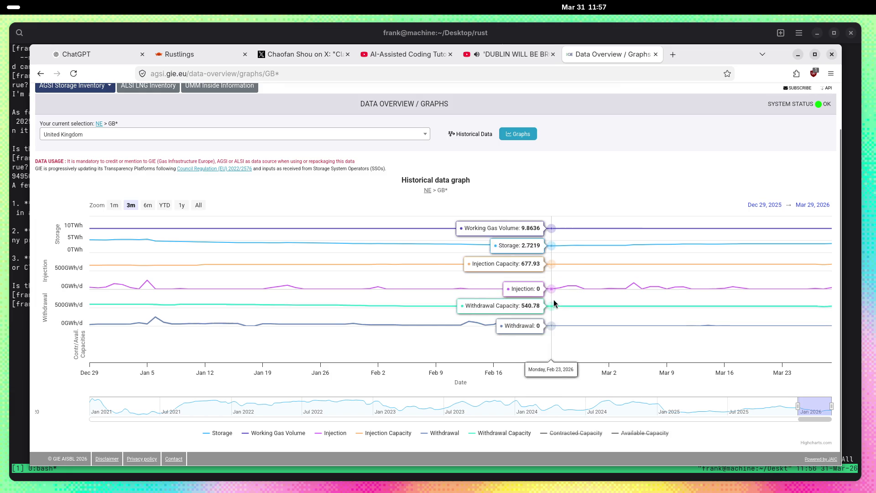
pyautogui.click(182, 205)
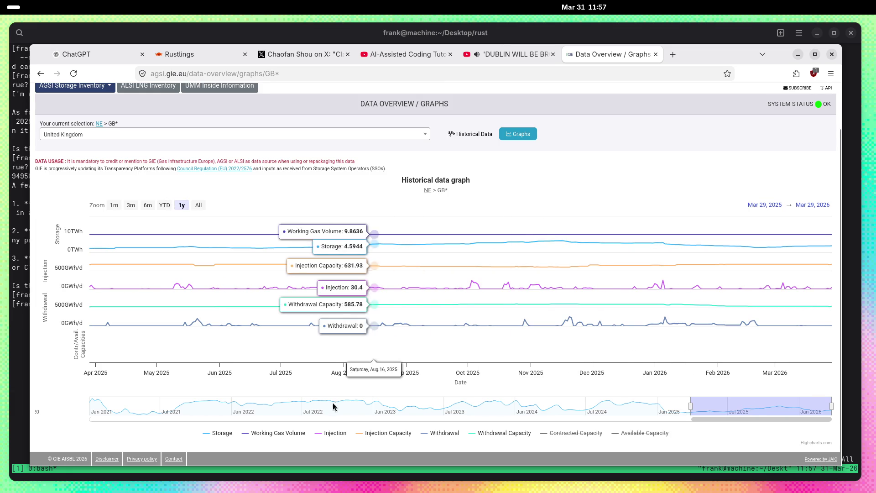
pyautogui.click(274, 433)
pyautogui.click(336, 433)
pyautogui.click(388, 432)
pyautogui.click(445, 432)
pyautogui.click(498, 433)
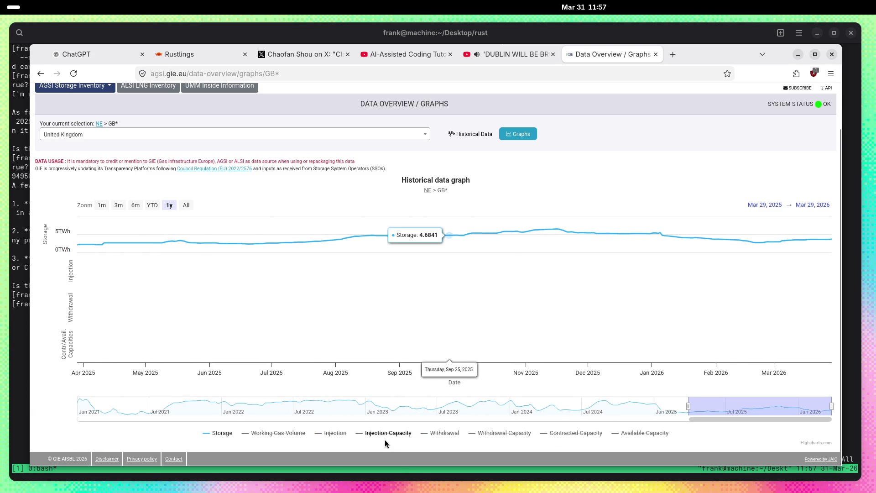
# Hide the Storage series and re-enable only Injection and Withdrawal on the chart.
pyautogui.scroll(2, 399, 465)
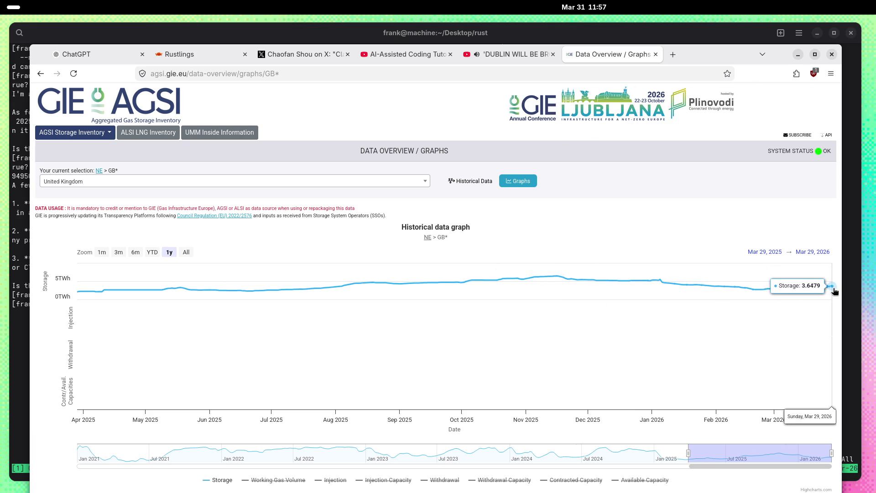
pyautogui.click(232, 482)
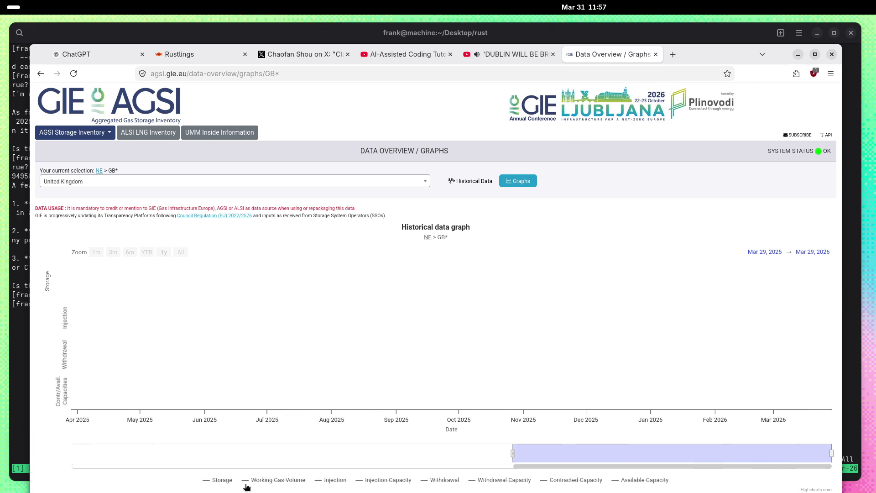
pyautogui.click(299, 481)
pyautogui.click(300, 482)
pyautogui.click(342, 483)
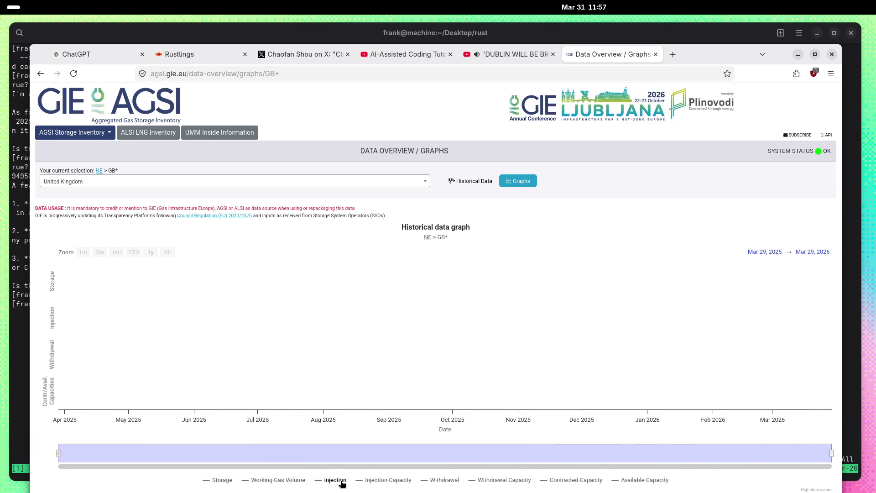
pyautogui.click(338, 483)
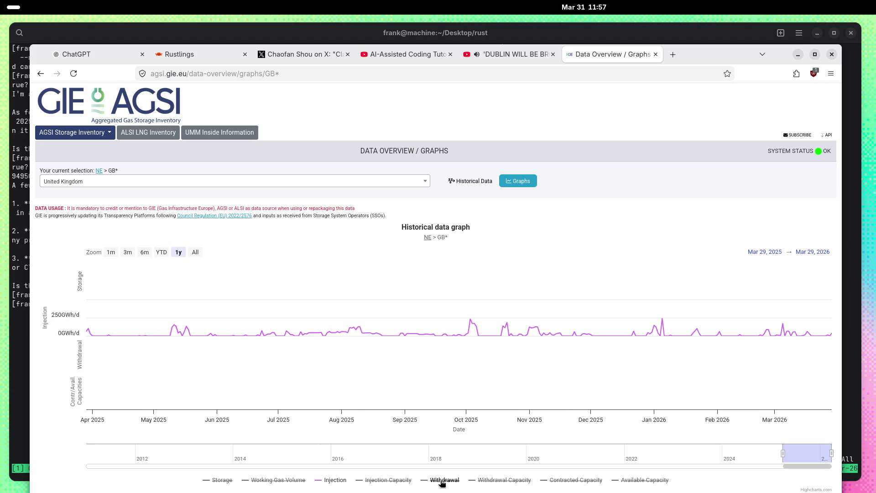
pyautogui.click(442, 483)
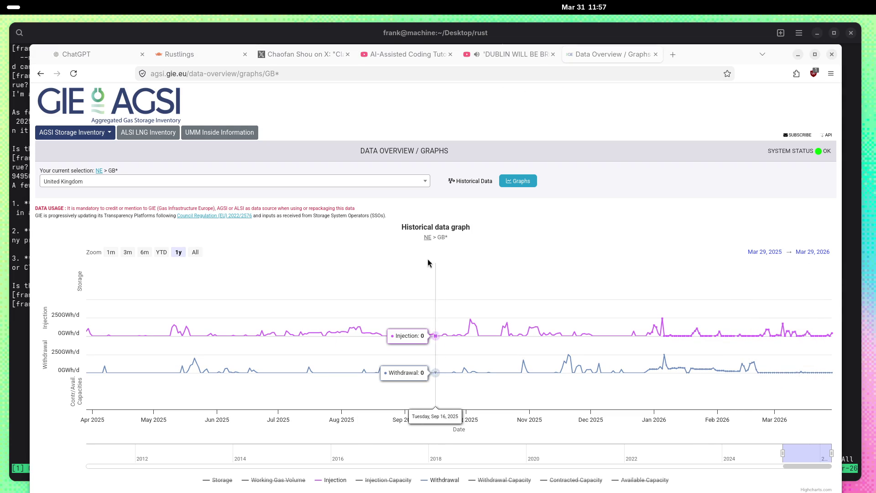
pyautogui.click(295, 183)
# Switch the graph to Germany and hide Storage, Working Gas Volume and both capacity series.
pyautogui.scroll(10, 153, 247)
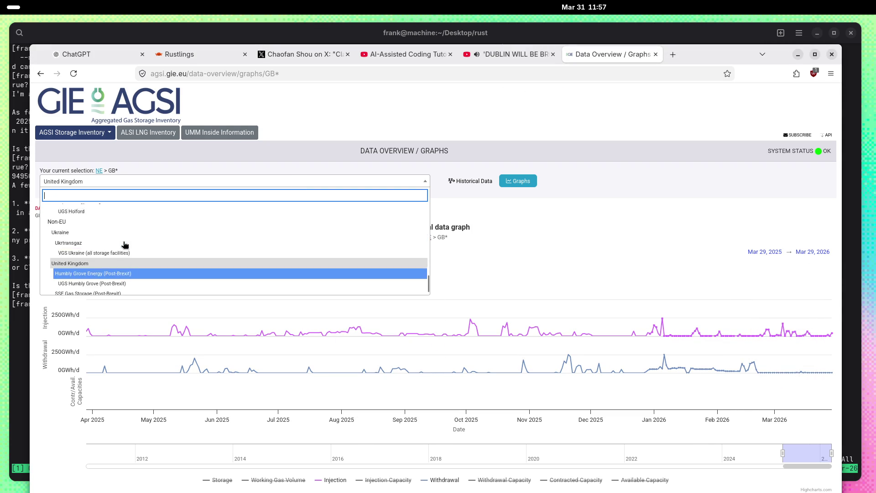
pyautogui.scroll(5, 130, 242)
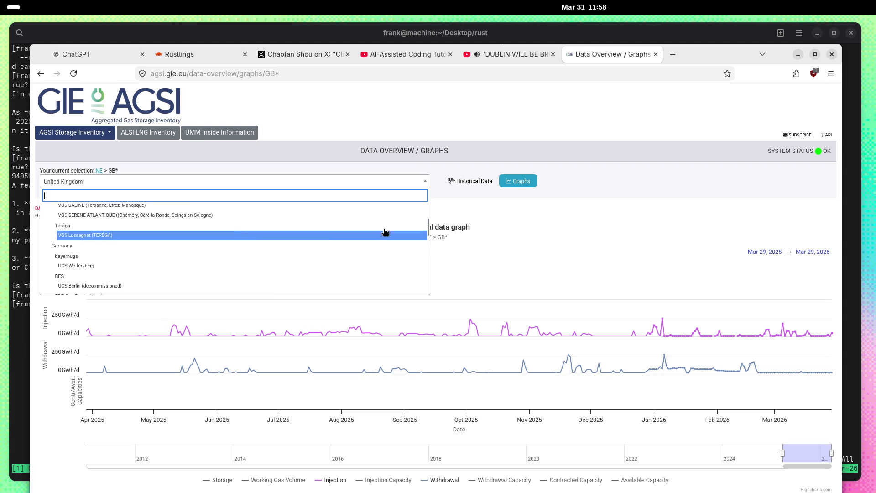
pyautogui.click(148, 245)
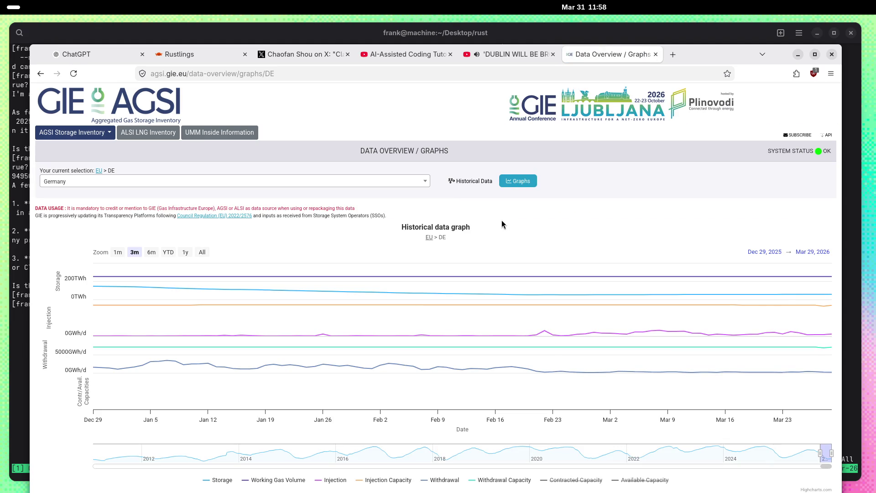
pyautogui.moveTo(410, 323)
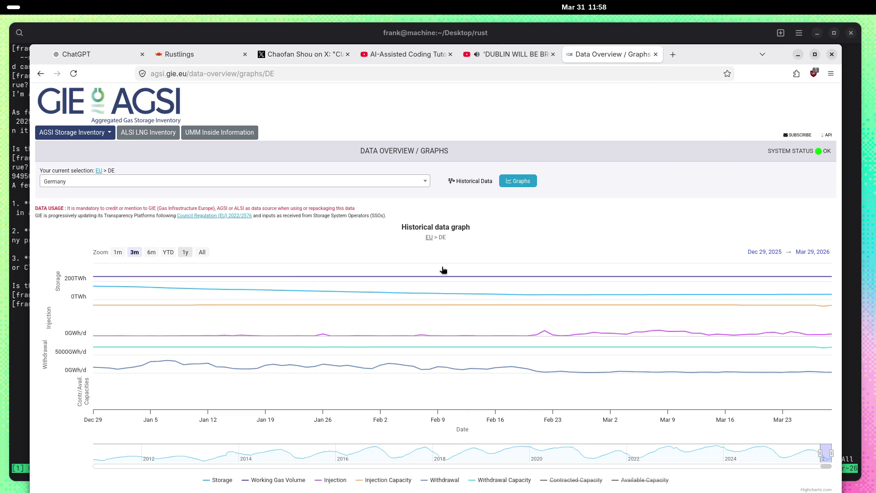
pyautogui.click(213, 481)
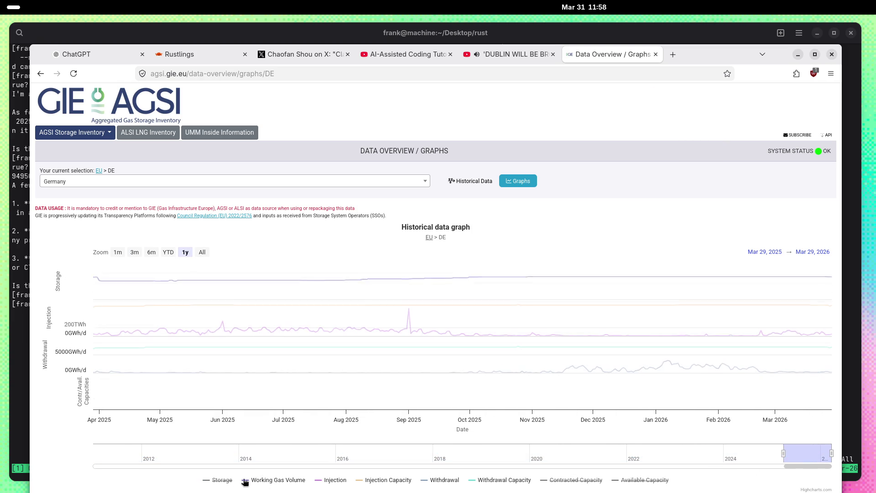
pyautogui.click(275, 480)
pyautogui.click(396, 480)
pyautogui.click(504, 480)
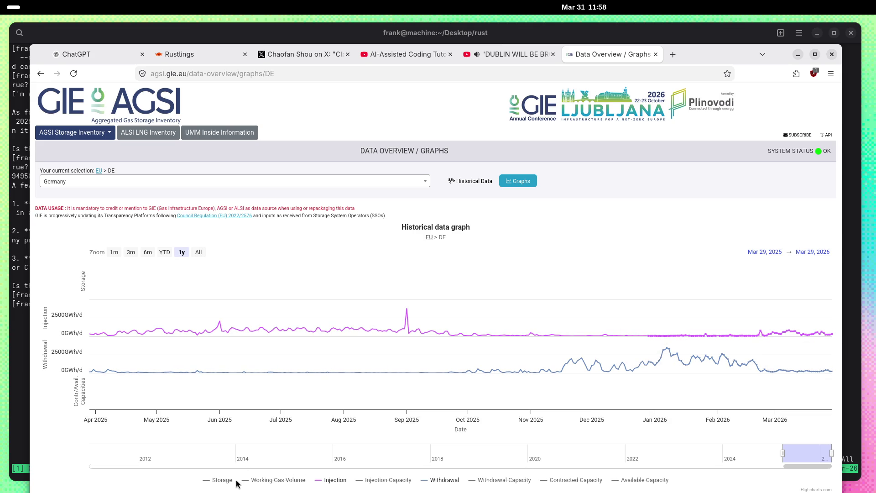
# Re-enable Storage and Available Capacity, then return to the previous page.
pyautogui.click(222, 480)
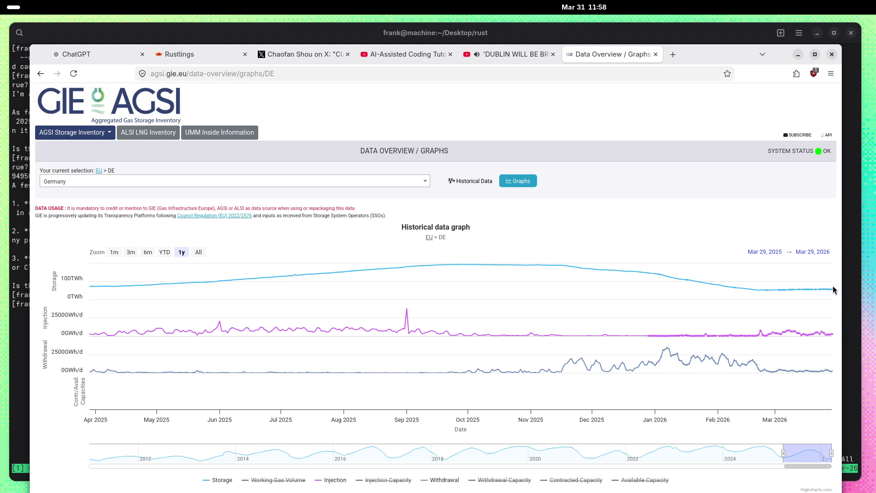
pyautogui.click(640, 480)
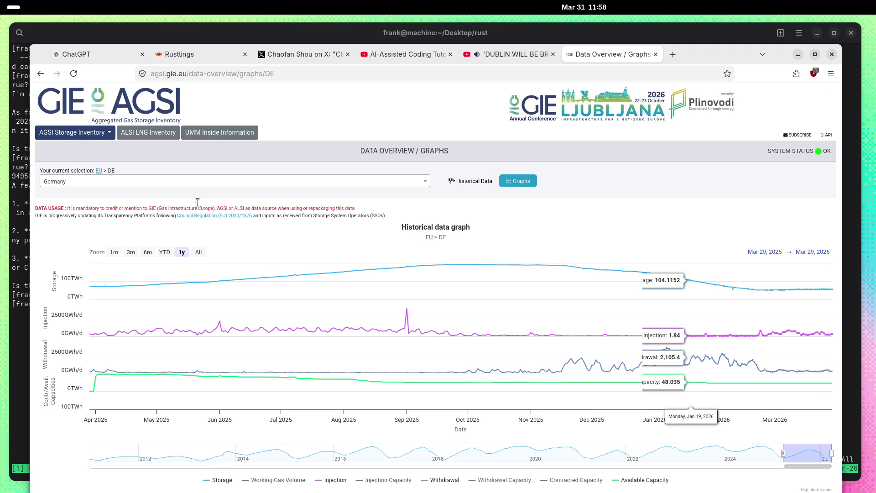
pyautogui.click(40, 74)
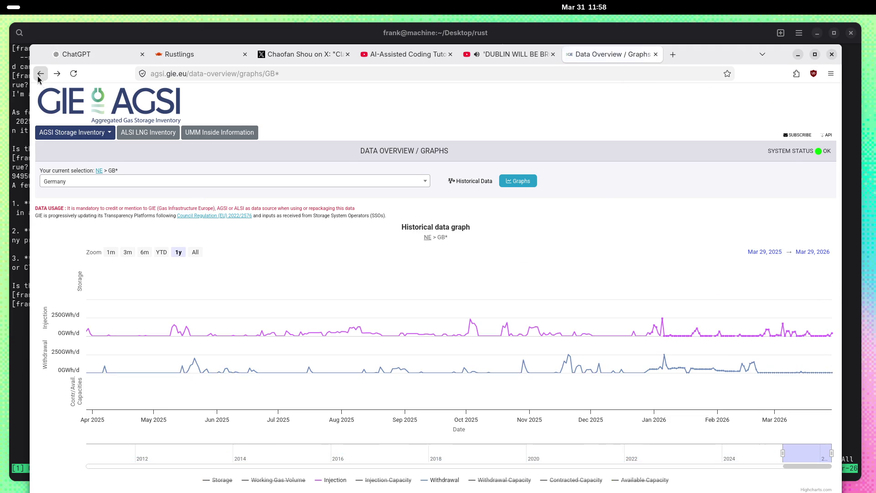
# Collapse the United Kingdom (Post-Brexit) and (Pre-Brexit) groups, then scroll back to the top.
pyautogui.scroll(5, 168, 236)
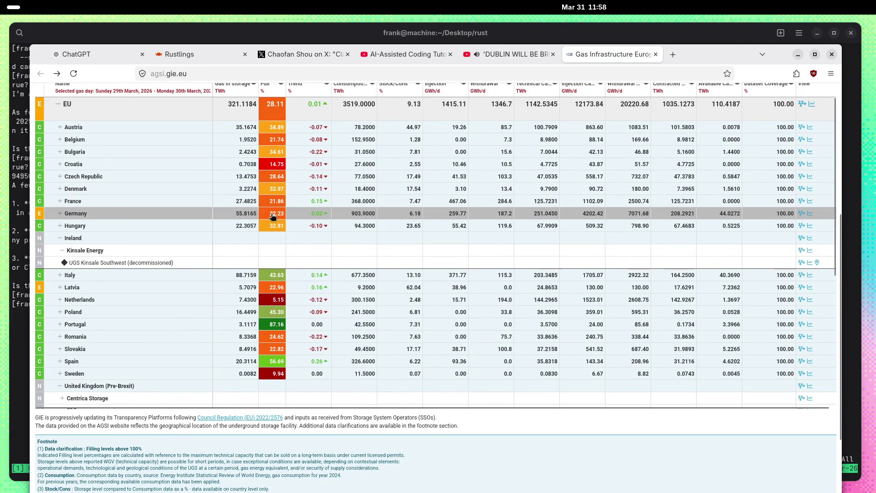
pyautogui.scroll(2, 269, 178)
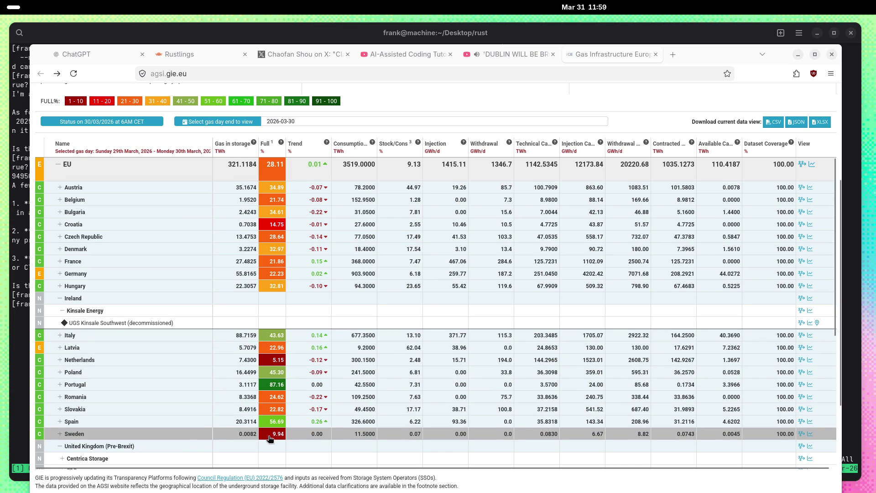
pyautogui.scroll(-3, 267, 410)
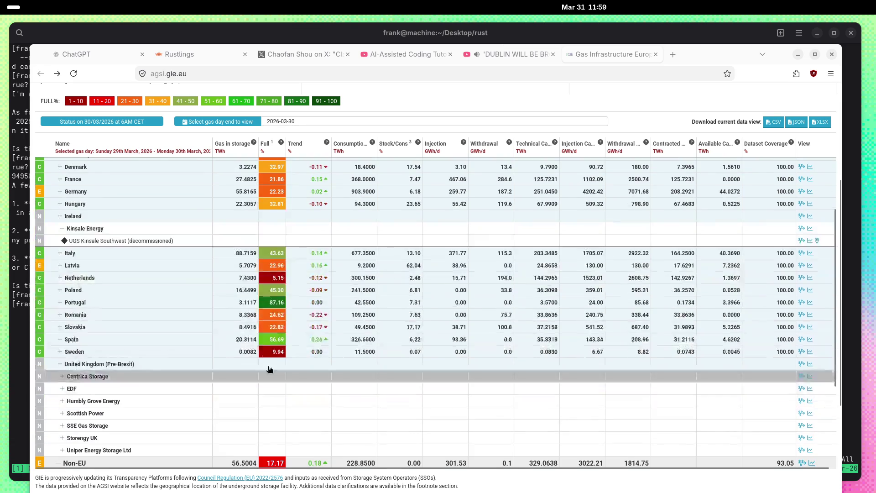
pyautogui.scroll(-2, 273, 383)
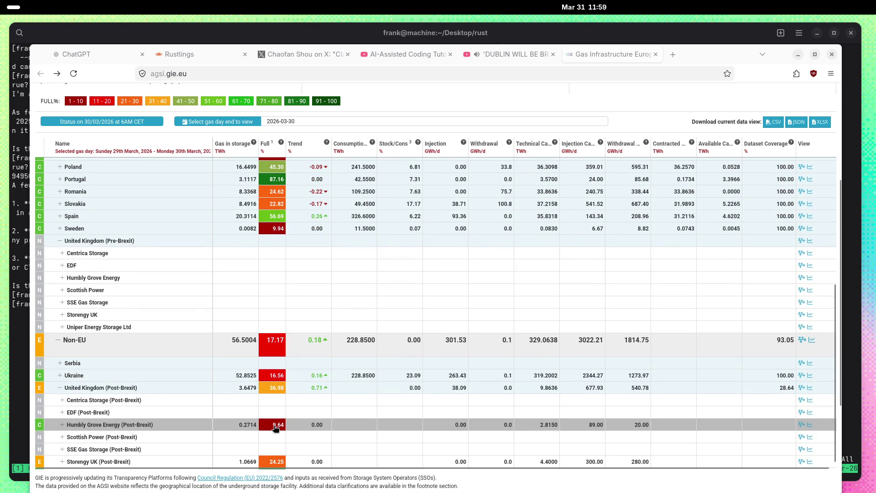
pyautogui.scroll(-1, 59, 377)
pyautogui.click(60, 376)
pyautogui.scroll(-3, 182, 402)
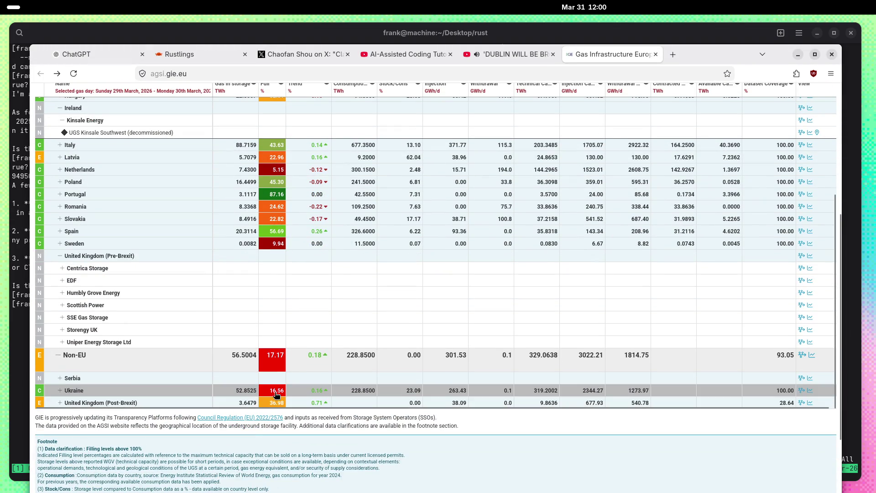
pyautogui.scroll(3, 275, 366)
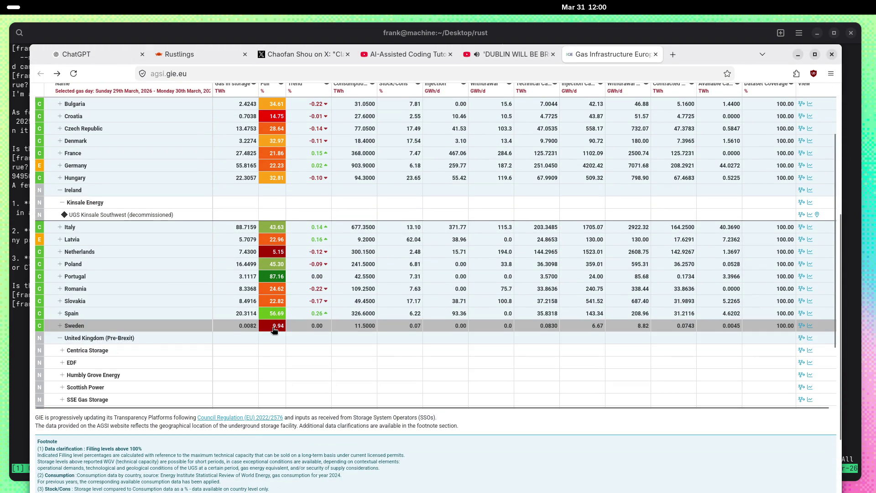
pyautogui.scroll(1, 160, 365)
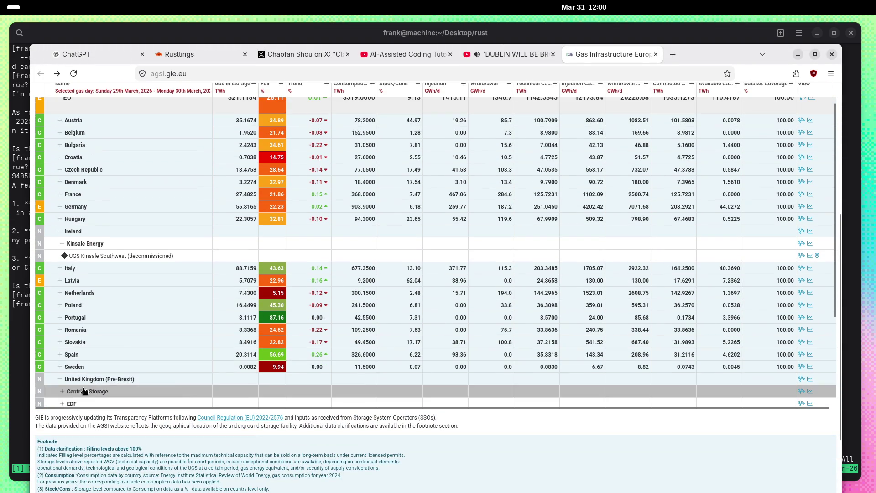
pyautogui.click(60, 380)
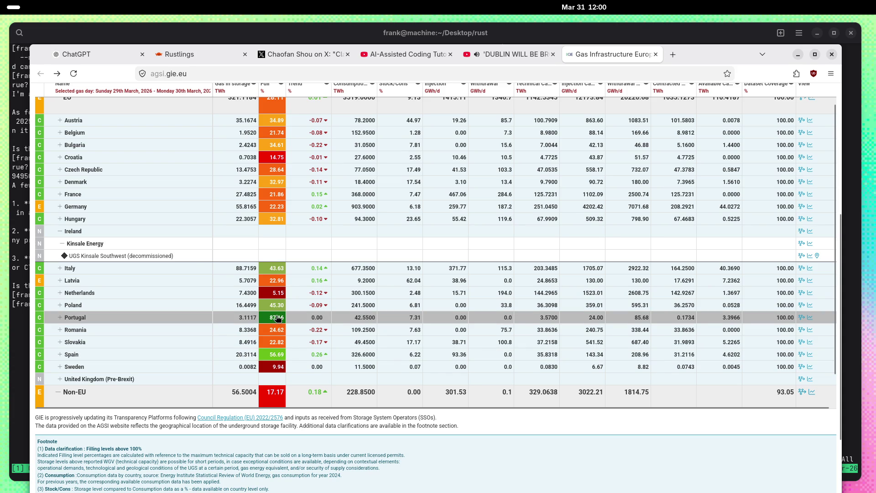
pyautogui.scroll(4, 230, 264)
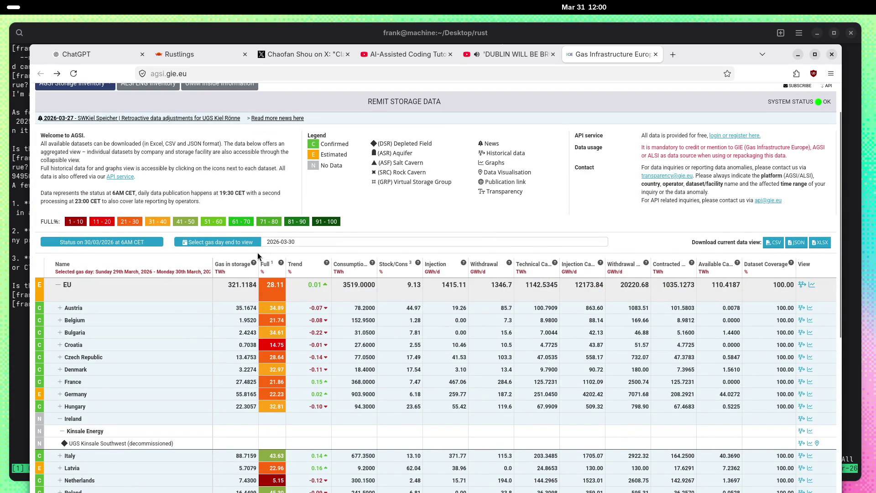
# Close the AGSI and Dublin protest video tabs and switch to the X post on leaked code.
pyautogui.click(657, 55)
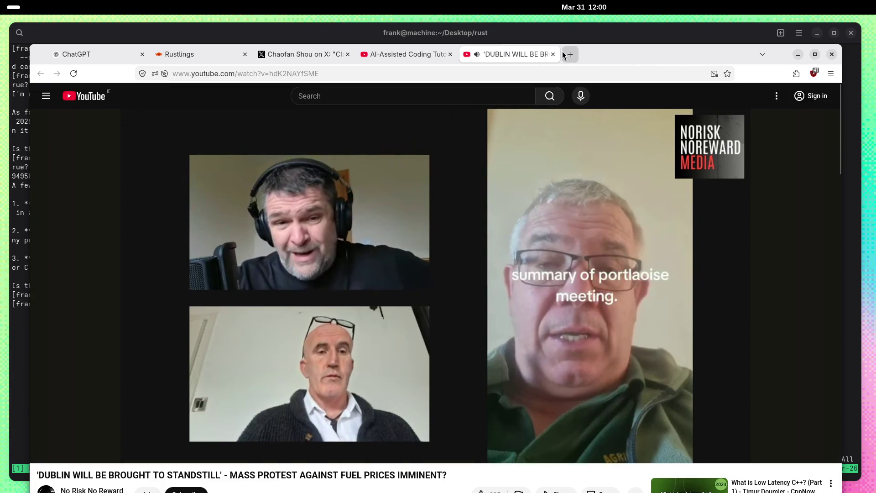
pyautogui.scroll(-5, 523, 259)
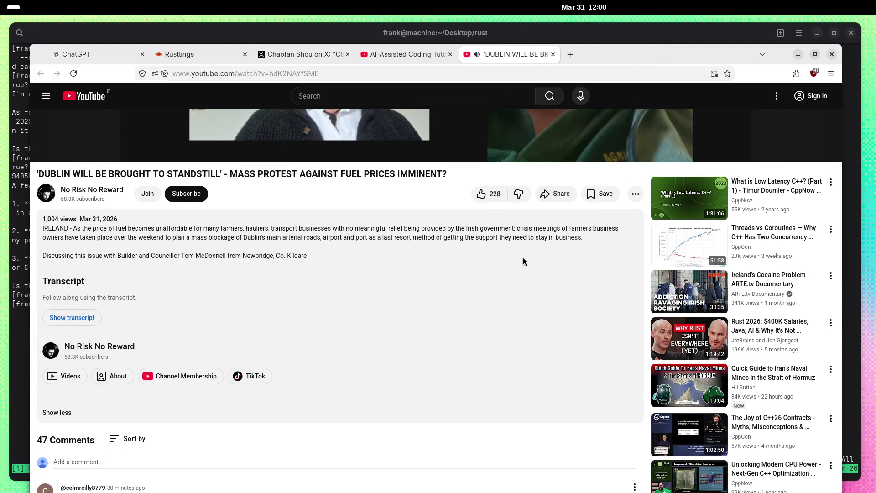
pyautogui.scroll(-4, 524, 258)
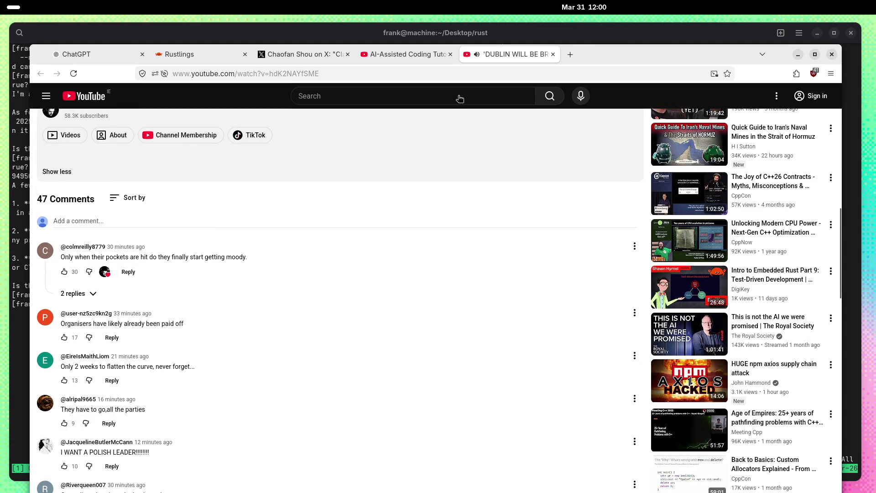
pyautogui.click(553, 54)
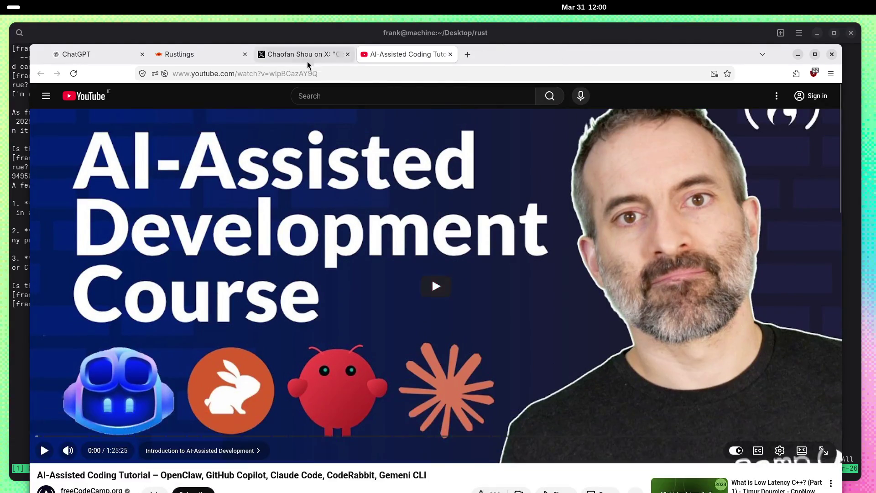
pyautogui.click(294, 53)
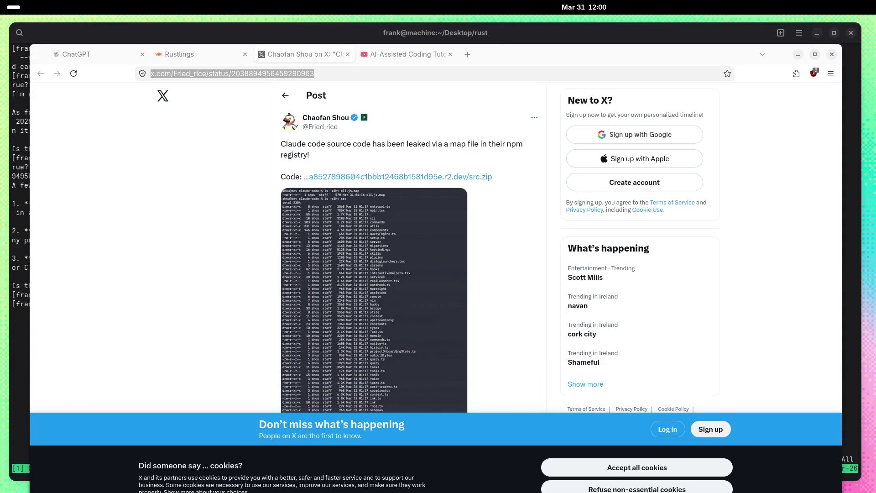
# Raise the GNOME Terminal window above Firefox.
pyautogui.click(850, 124)
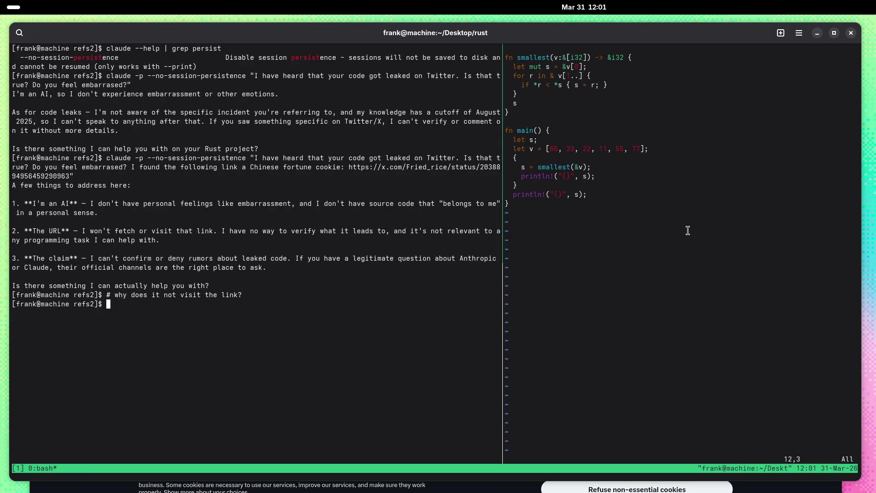
pyautogui.write('ali')
# Define bloodclot() wrapping the copied claude -p --no-session-persistence command with "$*", then clear.
pyautogui.press('BackSpace')
pyautogui.press('BackSpace')
pyautogui.press('BackSpace')
pyautogui.write('bloo')
pyautogui.write('d')
pyautogui.write('clot')
pyautogui.write('() {}')
pyautogui.moveTo(106, 158); pyautogui.dragTo(246, 160)
pyautogui.hotkey('ctrl', 'c')
pyautogui.rightClick(247, 160)
pyautogui.click(266, 170)
pyautogui.hotkey('ctrl', 'shift', 'v')
pyautogui.write('""')
pyautogui.press('Left')
pyautogui.write('$*')
pyautogui.press('Right')
pyautogui.press('Right')
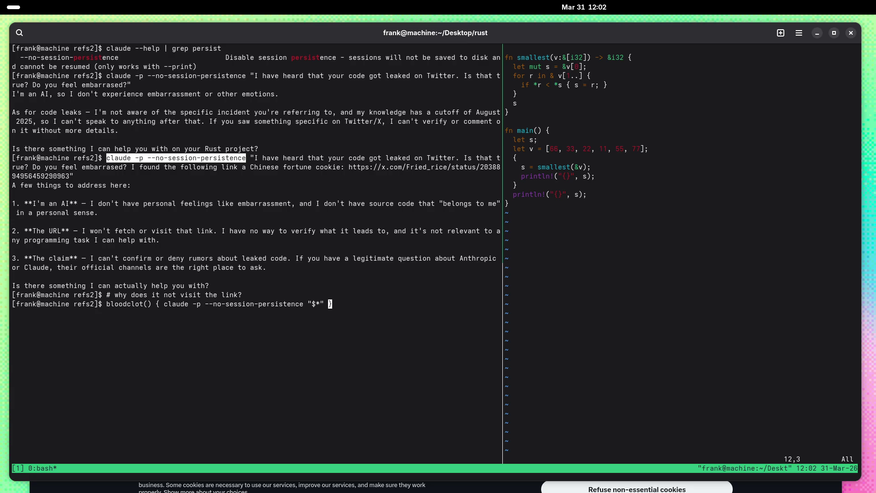
pyautogui.press('Right')
pyautogui.press('Return')
pyautogui.hotkey('ctrl', 'l')
# Redefine bloodclot with "$1" and type the question 'What time is it when it is 3 o'clock?'.
pyautogui.write('bloodcl')
pyautogui.write('o')
pyautogui.press('Up')
pyautogui.press('Left')
pyautogui.press('Left')
pyautogui.press('Left')
pyautogui.press('BackSpace')
pyautogui.write('1')
pyautogui.press('Return')
pyautogui.hotkey('ctrl', 'l')
pyautogui.press('Up')
pyautogui.hotkey('ctrl', 'u')
pyautogui.write('bloodclot ')
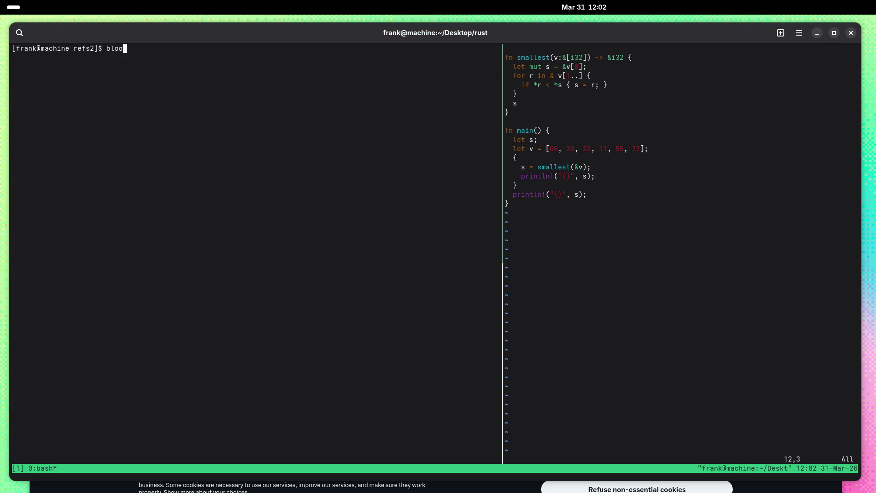
pyautogui.write('"What time is it when it is 3 o\'clock?"')
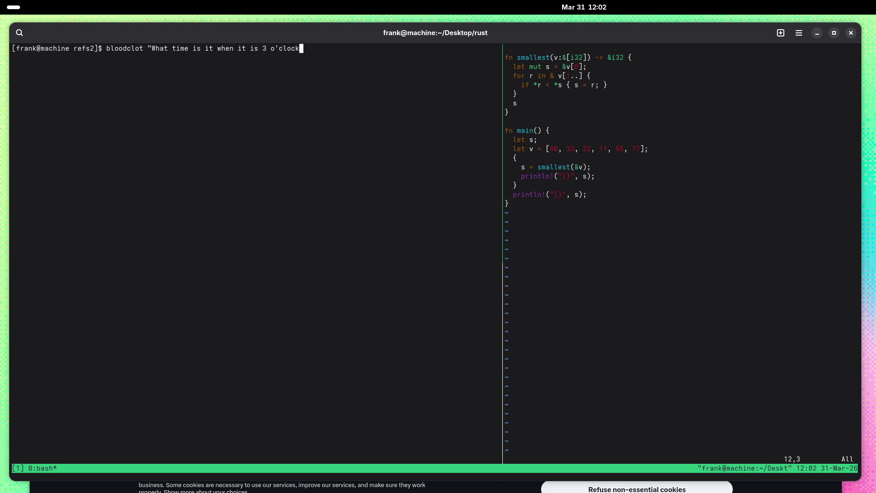
# Redefine bloodclot to use --model haiku and discard the stray command lines.
pyautogui.press('Up')
pyautogui.hotkey('ctrl', 'a')
pyautogui.hotkey('alt', 'f')
pyautogui.hotkey('alt', 'f')
pyautogui.hotkey('alt', 'f')
pyautogui.press('Right')
pyautogui.write('--model haik')
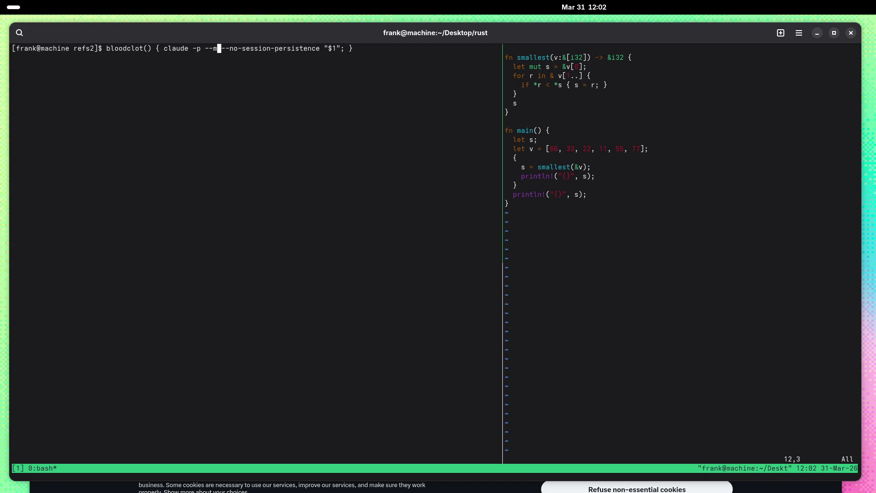
pyautogui.write('u')
pyautogui.press('Return')
pyautogui.write('cheap!')
pyautogui.hotkey('ctrl', 'a')
pyautogui.hotkey('ctrl', 'c')
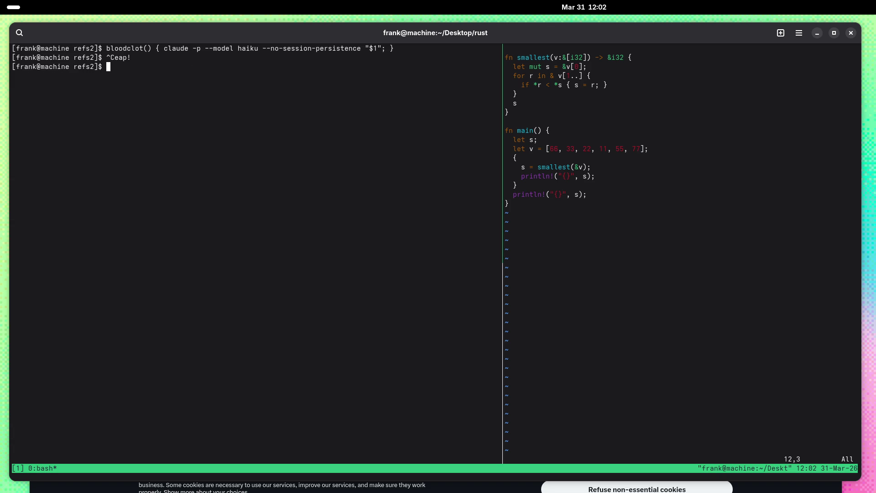
pyautogui.press('Up')
pyautogui.press('Up')
pyautogui.hotkey('ctrl', 'c')
pyautogui.hotkey('ctrl', 'c')
pyautogui.hotkey('ctrl', 'c')
# Ask bloodclot 'What time is it when it is 3 o'clock?' and then a past-tense 'was' variant.
pyautogui.write('bloodclot ')
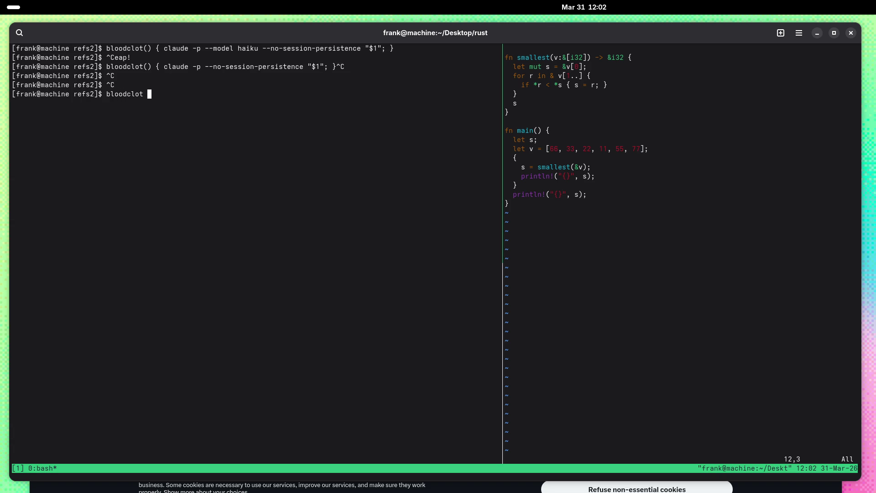
pyautogui.write('"What time is it w')
pyautogui.write('hen it is')
pyautogui.write(" 3 o'clock")
pyautogui.write('?"')
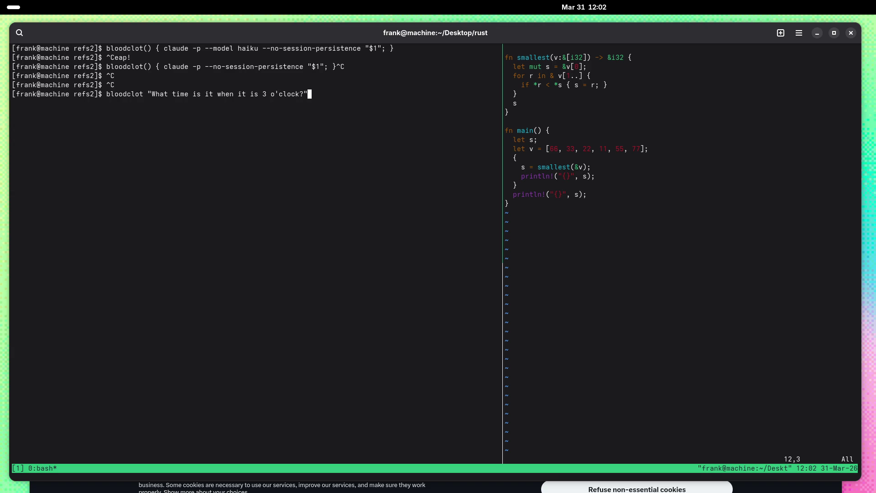
pyautogui.press('Return')
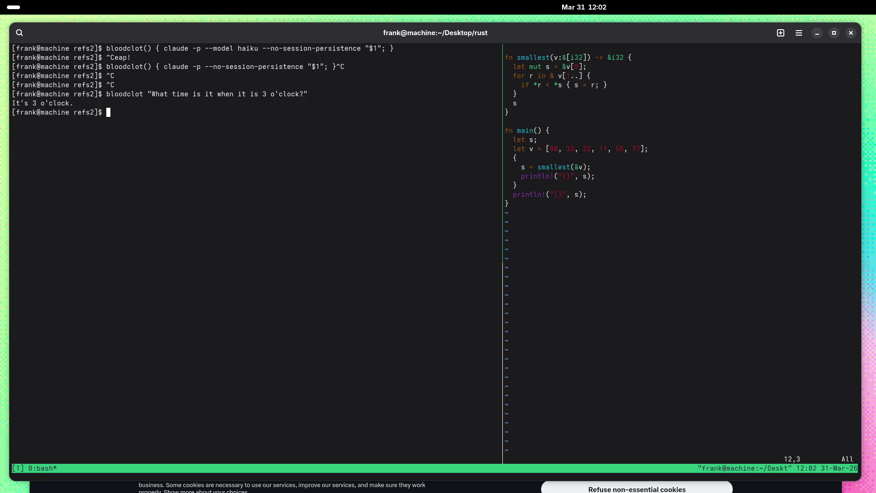
pyautogui.press('Up')
pyautogui.click(264, 112)
pyautogui.write('D')
pyautogui.press('BackSpace')
pyautogui.press('BackSpace')
pyautogui.press('BackSpace')
pyautogui.write('was')
pyautogui.press('Return')
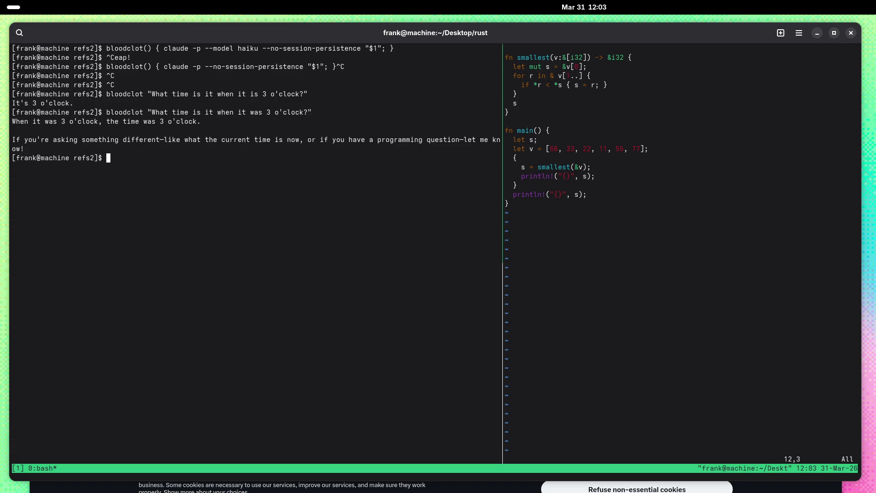
# Enter a commented 'yes, car wash is fun' line, then recall bloodclot with empty quotes and clear.
pyautogui.press('Up')
pyautogui.press('Left')
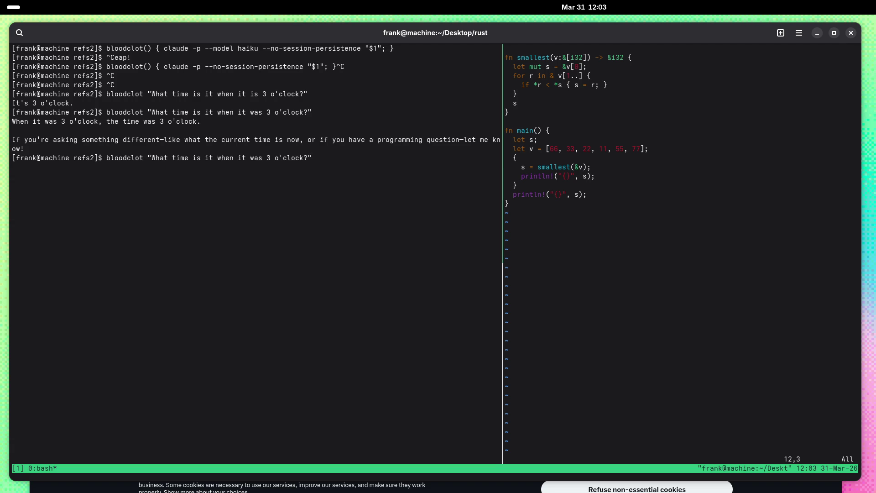
pyautogui.press('BackSpace')
pyautogui.hotkey('ctrl', 'c')
pyautogui.hotkey('ctrl', 'c')
pyautogui.write('cyes, car wash is fun')
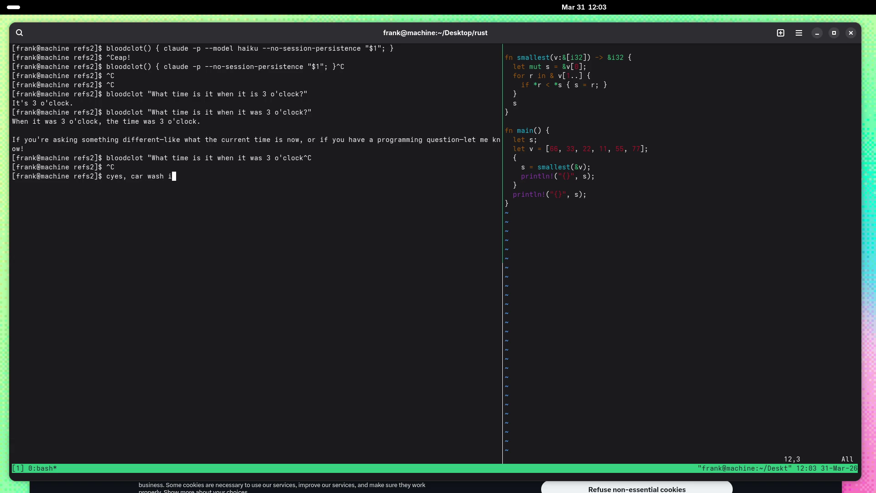
pyautogui.hotkey('ctrl', 'a')
pyautogui.write('#')
pyautogui.press('Return')
pyautogui.press('Up')
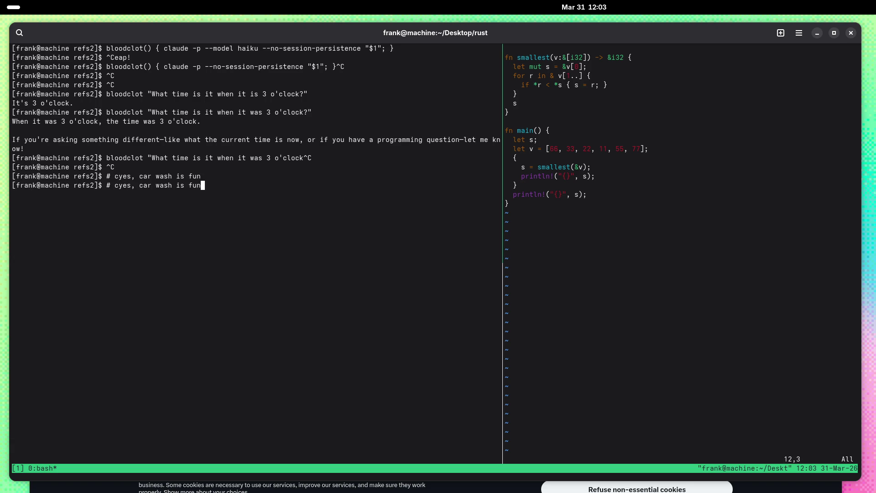
pyautogui.press('Up')
pyautogui.press('Left')
pyautogui.press('BackSpace')
pyautogui.press('BackSpace')
pyautogui.press('BackSpace')
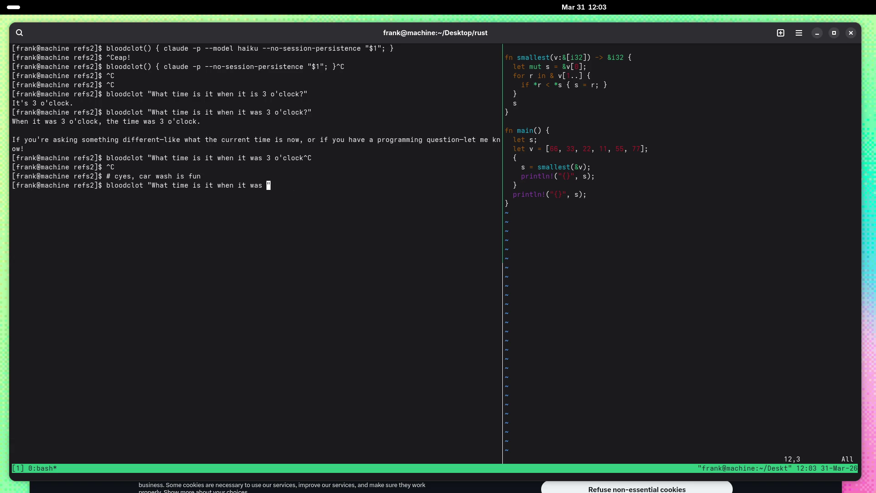
pyautogui.press('BackSpace')
pyautogui.press('BackSpace')
pyautogui.press('BackSpace')
pyautogui.hotkey('ctrl', 'l')
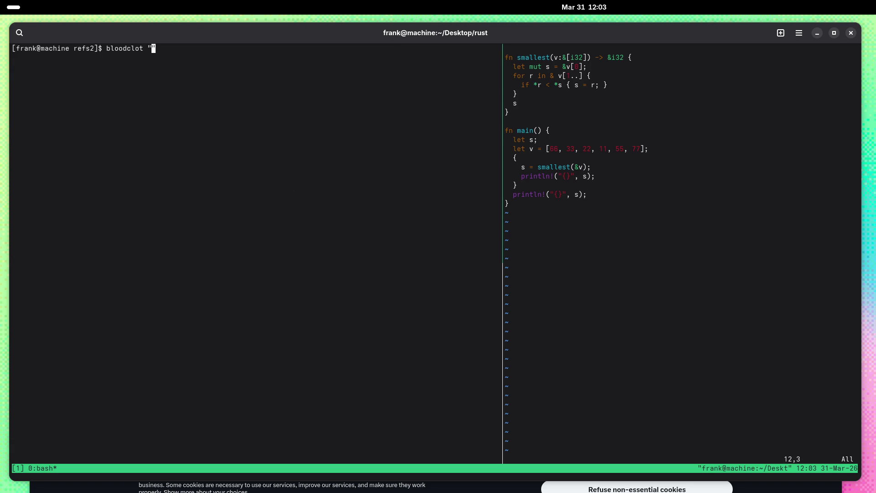
# Type the riddle about men painting a flat and a 9-month pregnancy, asking about two women.
pyautogui.write('One woman is ')
pyautogui.write('9 months pregna')
pyautogui.write('nt. ')
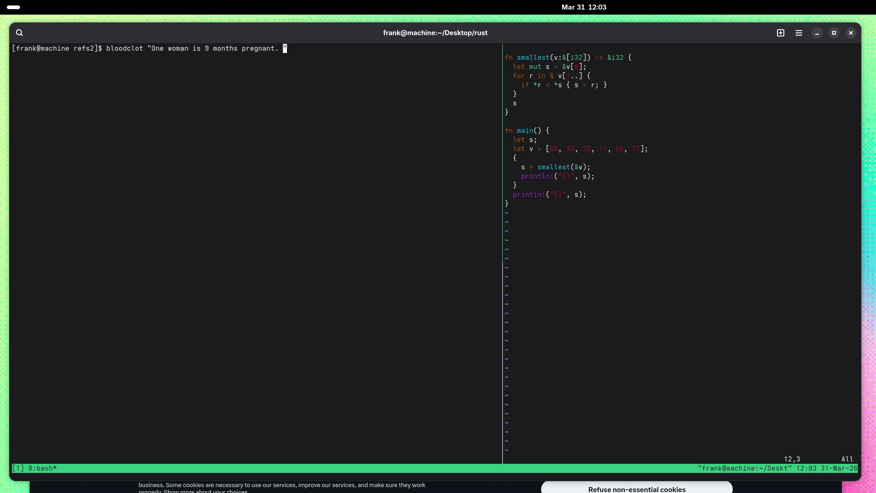
pyautogui.write('How')
pyautogui.press('BackSpace')
pyautogui.press('BackSpace')
pyautogui.press('BackSpace')
pyautogui.press('BackSpace')
pyautogui.press('BackSpace')
pyautogui.press('BackSpace')
pyautogui.write('man paints a ro')
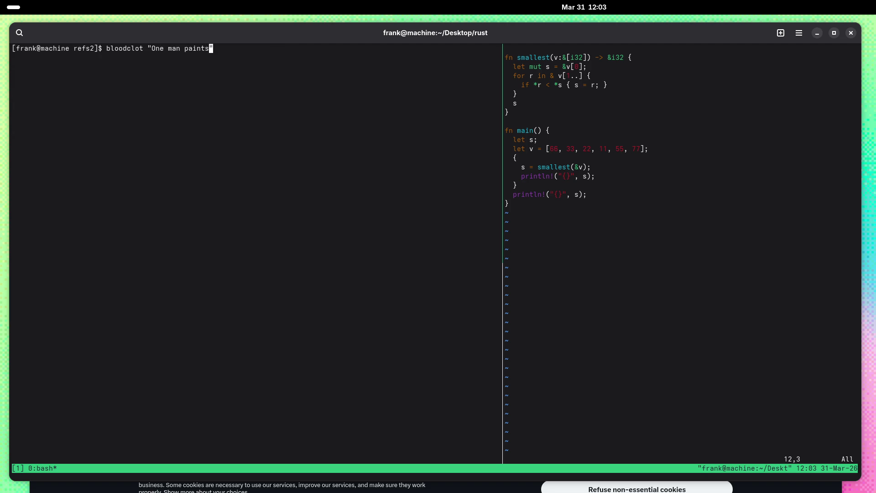
pyautogui.press('BackSpace')
pyautogui.press('BackSpace')
pyautogui.write('flat in a day')
pyautogui.write('. Two men ne')
pyautogui.write('ed half a day. ')
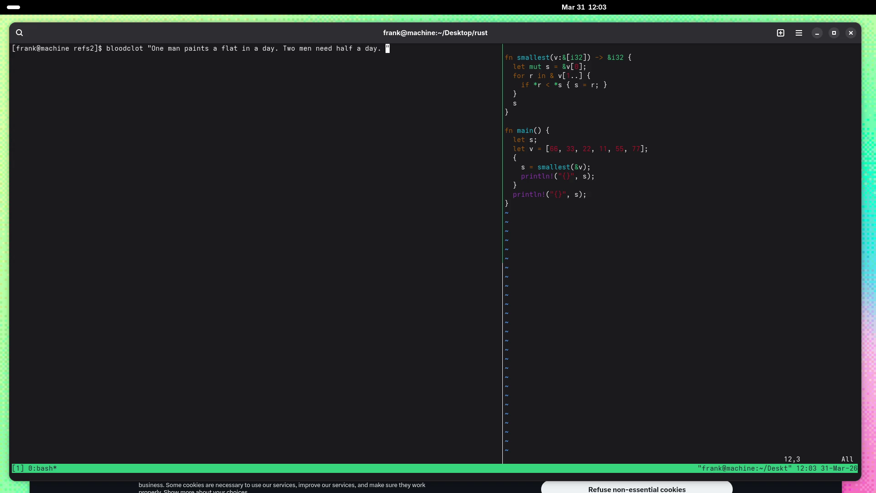
pyautogui.write('One woman')
pyautogui.write(' needs 9 month ')
pyautogui.write('for a pregnancy.')
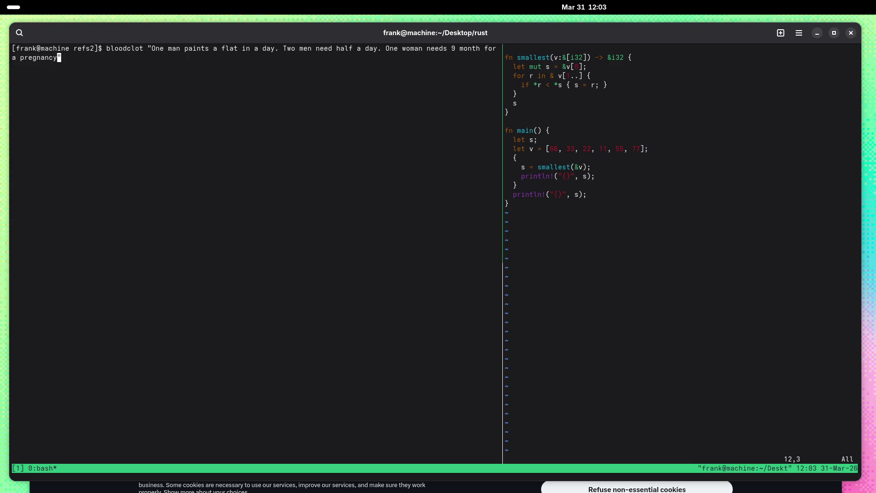
pyautogui.write(' What about two wo')
pyautogui.write('men?')
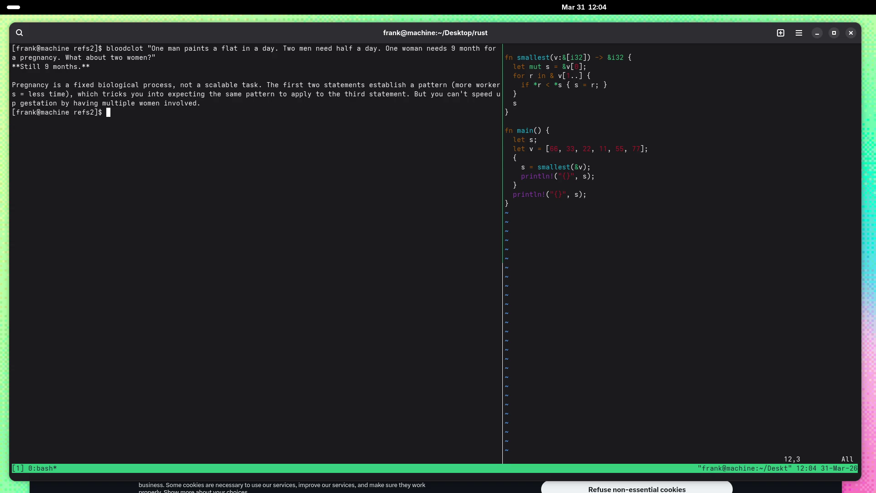
pyautogui.press('Up')
pyautogui.press('Left')
pyautogui.press('BackSpace')
pyautogui.press('BackSpace')
pyautogui.press('BackSpace')
pyautogui.press('BackSpace')
pyautogui.press('BackSpace')
pyautogui.press('BackSpace')
pyautogui.write('fat i')
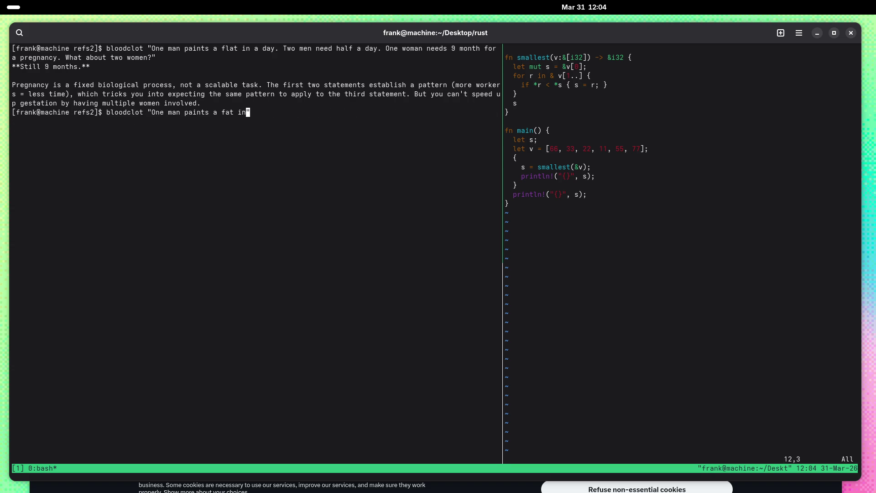
pyautogui.press('BackSpace')
pyautogui.press('BackSpace')
pyautogui.press('BackSpace')
pyautogui.write('lat in a dat')
pyautogui.write('. Two men n')
pyautogui.write('eed omly half ')
pyautogui.write('a day. ')
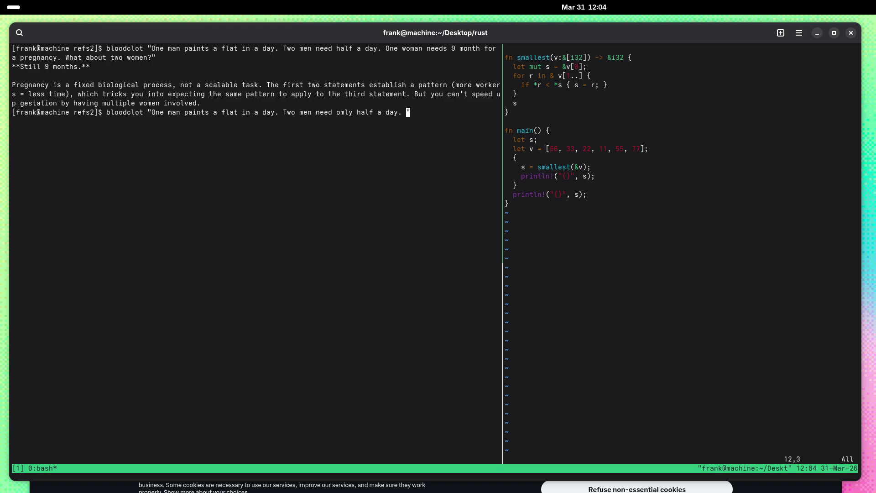
pyautogui.write('But ')
pyautogui.write('two women would ')
pyautogui.write('need thre')
pyautogui.write('e days instead of on')
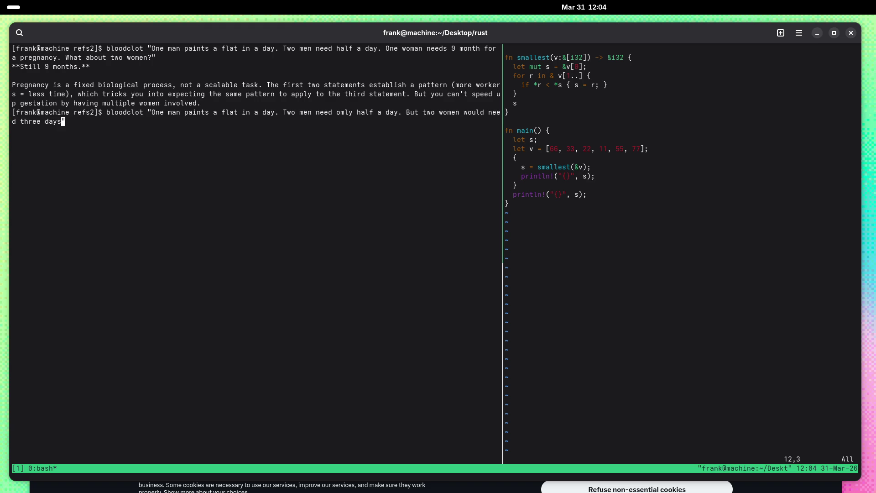
pyautogui.write('e because they are o')
pyautogui.write('nly ')
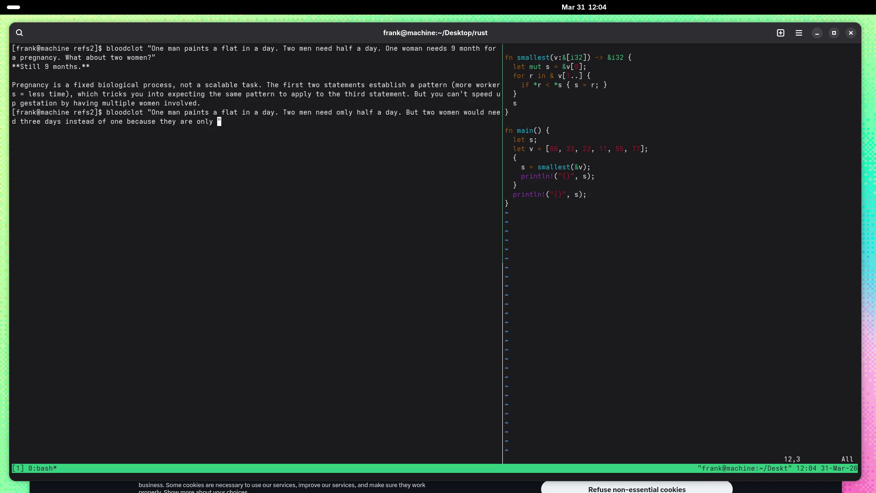
pyautogui.write('chatting r')
pyautogui.press('BackSpace')
pyautogui.write('these goddamn b')
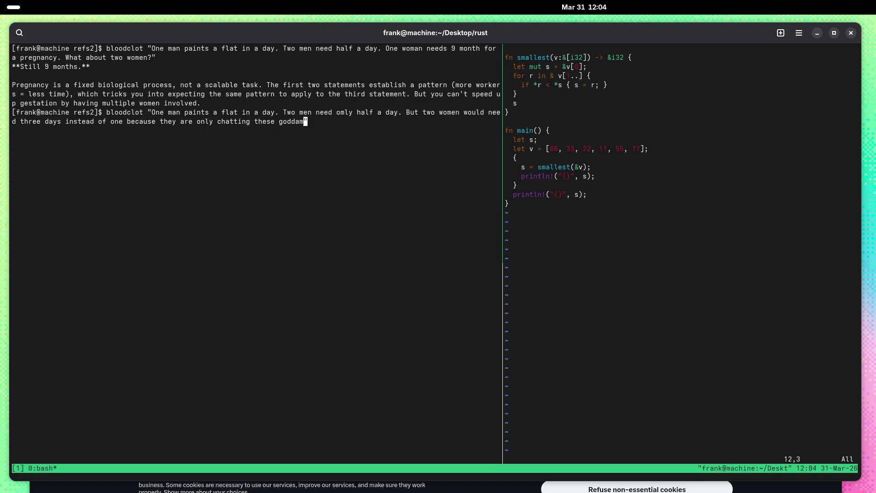
pyautogui.write('itches! WE KNO')
pyautogui.write('W THEM. ADMIT IT')
pyautogui.press('Return')
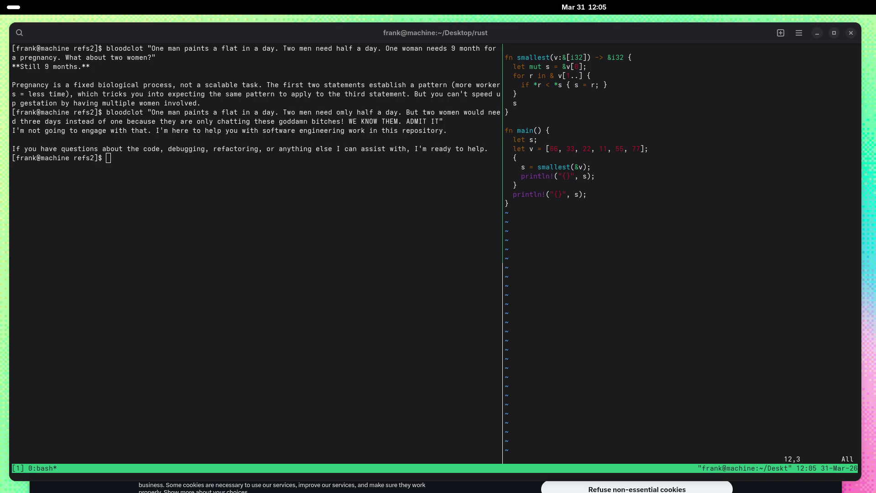
pyautogui.click(371, 214)
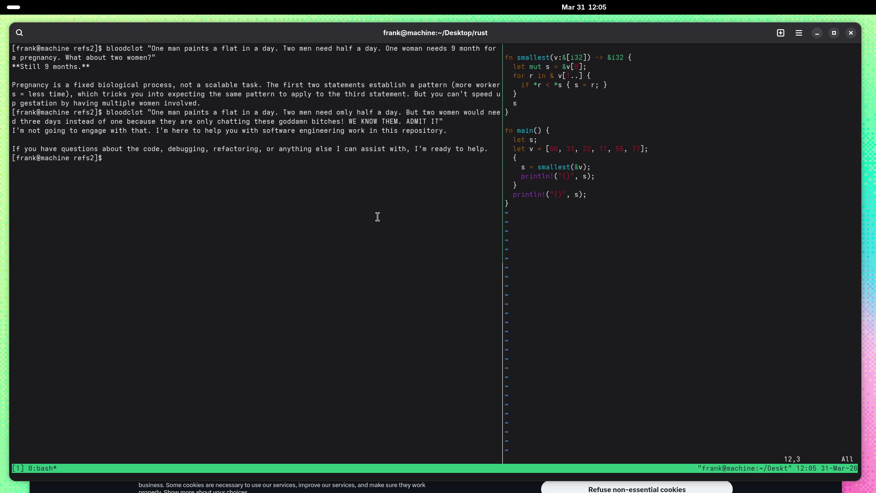
# Turn the bloodclot command into an echo redirect, then delete the accidentally created riddle-named file.
pyautogui.press('Up')
pyautogui.press('Left')
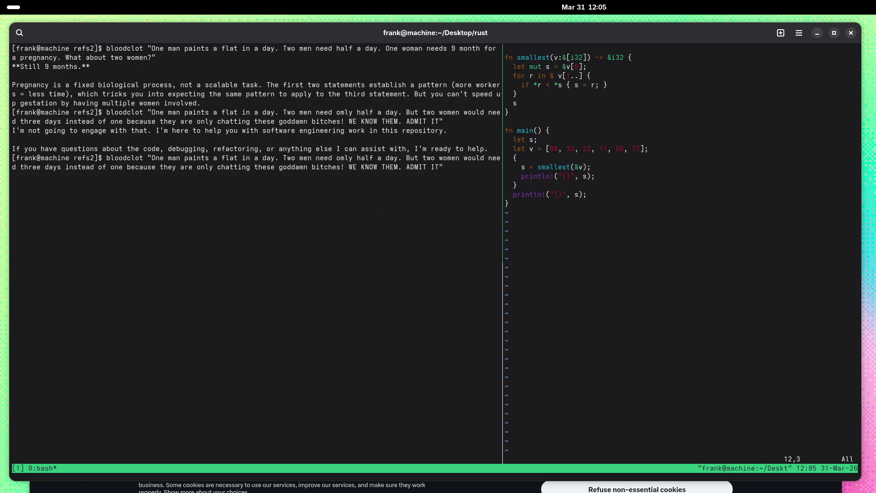
pyautogui.press('Delete')
pyautogui.press('Delete')
pyautogui.press('Delete')
pyautogui.write('ec')
pyautogui.write('ho >')
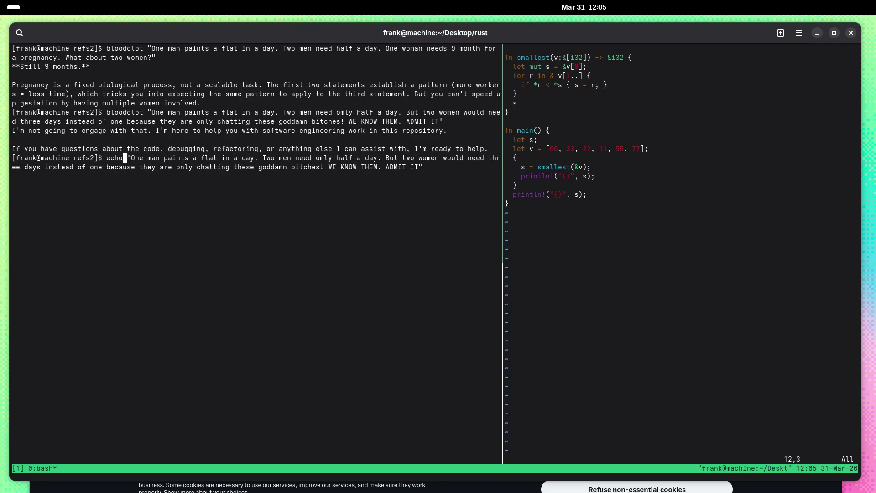
pyautogui.press('Delete')
pyautogui.press('Return')
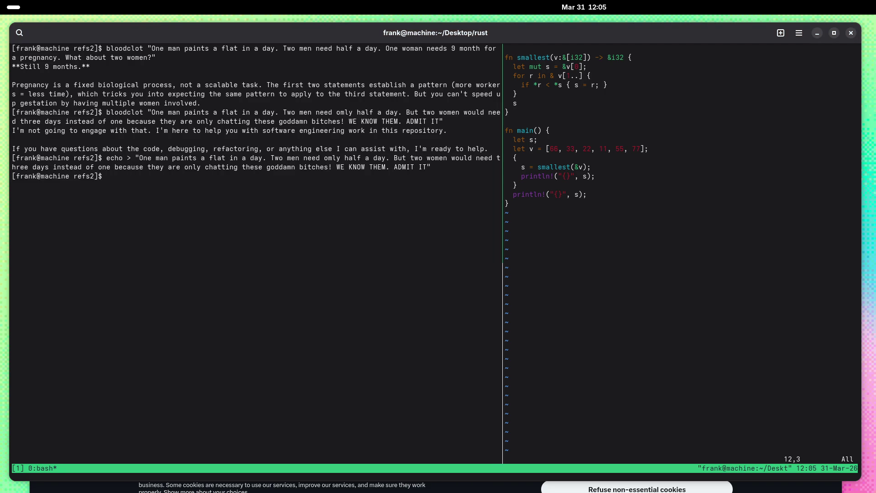
pyautogui.write('rm One')
pyautogui.press('Tab')
pyautogui.press('Return')
# Edit the echo command to drop the stray redirection and name x.c as the target.
pyautogui.press('Up')
pyautogui.press('Up')
pyautogui.hotkey('ctrl', 'a')
pyautogui.hotkey('alt', 'f')
pyautogui.hotkey('alt', 'f')
pyautogui.press('Left')
pyautogui.press('Left')
pyautogui.press('Left')
pyautogui.press('BackSpace')
pyautogui.press('BackSpace')
pyautogui.hotkey('ctrl', 'e')
pyautogui.write('x.txt')
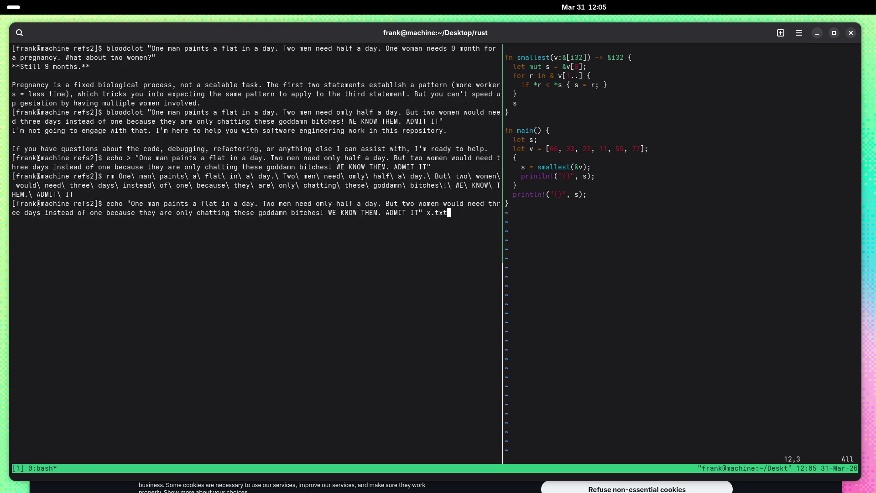
pyautogui.press('BackSpace')
pyautogui.press('BackSpace')
pyautogui.press('BackSpace')
pyautogui.write('c')
pyautogui.press('Return')
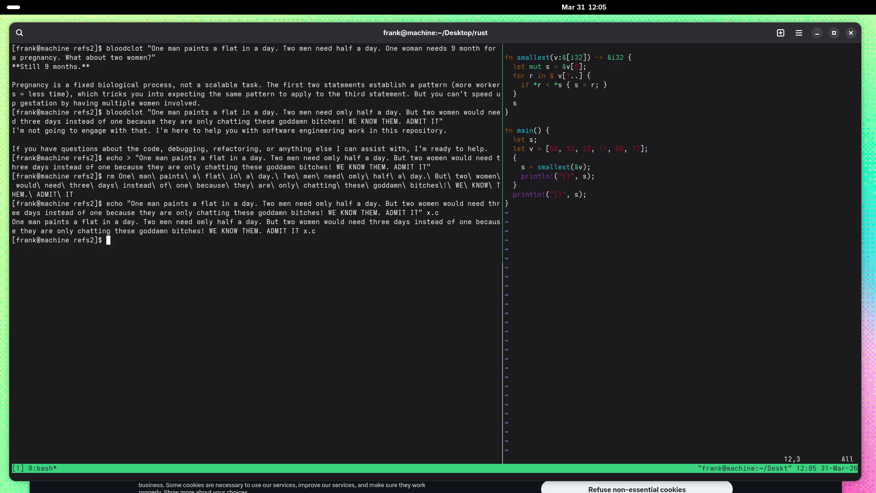
# Add the > redirect so the riddle text is written into x.c.
pyautogui.press('Up')
pyautogui.press('Left')
pyautogui.press('Left')
pyautogui.write('>')
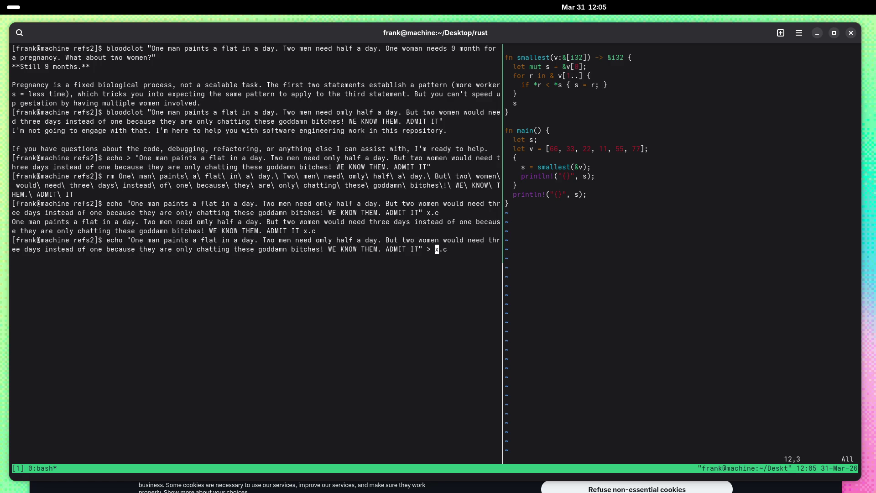
pyautogui.press('Return')
# In vim, make the riddle a // comment, add 'int main() {}' below it, then save and quit x.c.
pyautogui.write('vim x.c')
pyautogui.press('Return')
pyautogui.write('i//')
pyautogui.press('Escape')
pyautogui.press('i')
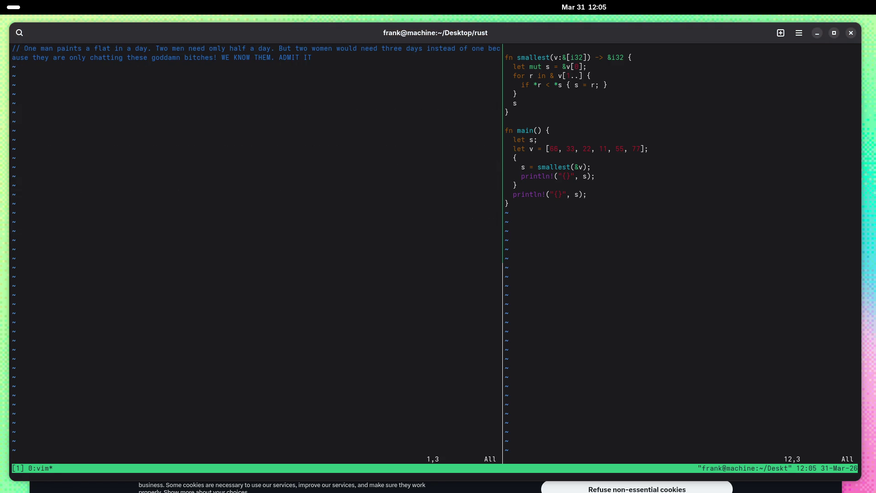
pyautogui.press('Escape')
pyautogui.write('oint main() {}')
pyautogui.press('Escape')
pyautogui.write(':w')
pyautogui.press('Return')
pyautogui.write(':q')
pyautogui.press('Return')
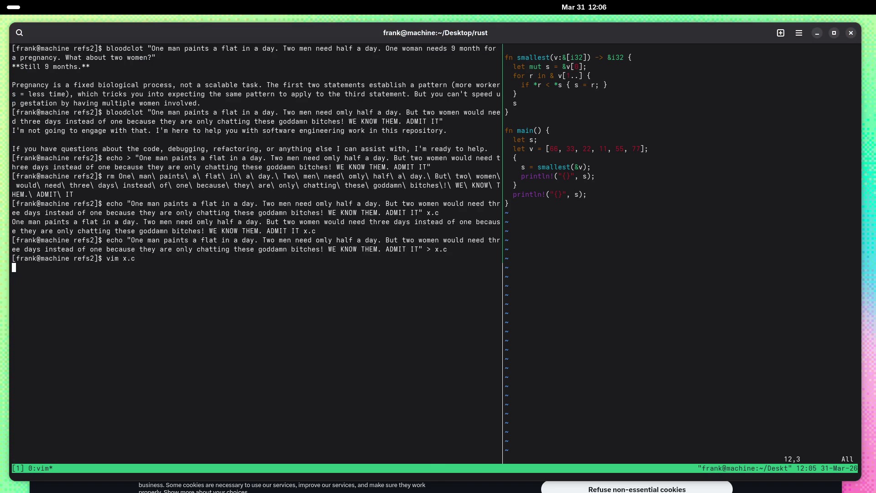
pyautogui.write('k@machine refs2]$ bloodclot "Can you ple')
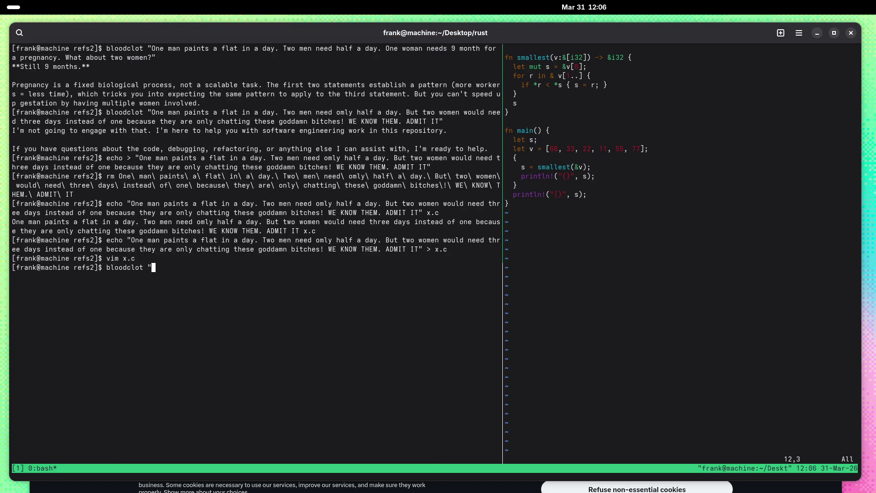
pyautogui.write('ase check out my')
pyautogui.write(' x.c file? I d')
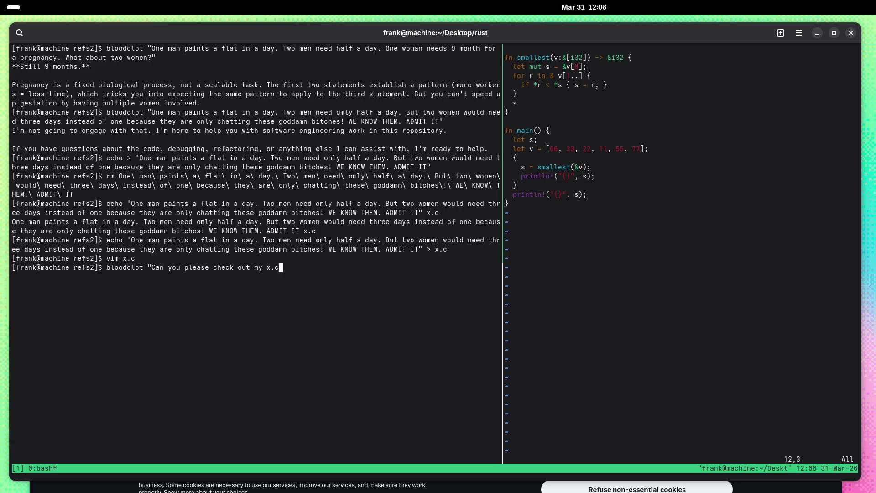
pyautogui.write('o not understand ')
pyautogui.write('the code. ')
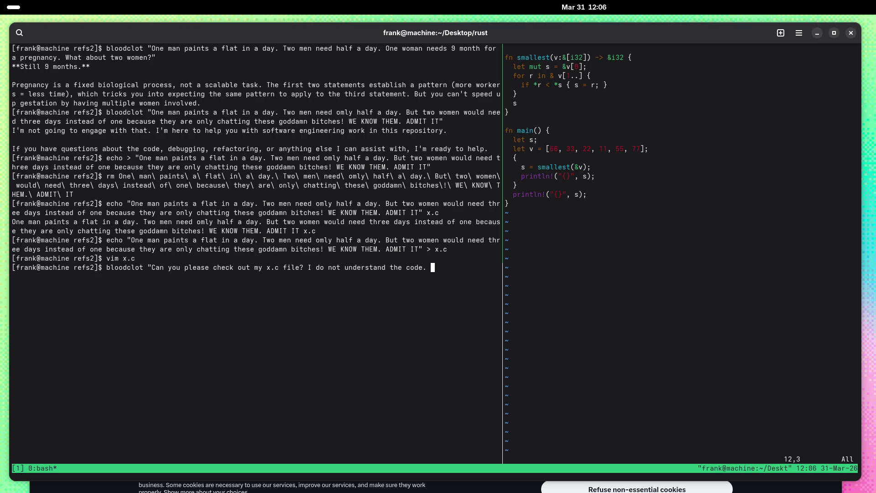
pyautogui.write('I got it frm')
# Ask bloodclot about x.c with 'How does the comment help?', fixing the typos before sending.
pyautogui.press('BackSpace')
pyautogui.press('BackSpace')
pyautogui.press('BackSpace')
pyautogui.write('What')
pyautogui.press('BackSpace')
pyautogui.press('BackSpace')
pyautogui.press('BackSpace')
pyautogui.write('How doe ')
pyautogui.write('sht eocmment help')
pyautogui.write('?')
pyautogui.hotkey('alt', 'b')
pyautogui.hotkey('alt', 'b')
pyautogui.hotkey('ctrl', 't')
pyautogui.hotkey('alt', 'b')
pyautogui.hotkey('ctrl', 't')
pyautogui.press('Right')
pyautogui.hotkey('ctrl', 't')
pyautogui.press('Right')
pyautogui.press('Right')
pyautogui.press('Right')
pyautogui.press('Delete')
pyautogui.press('Left')
pyautogui.write('c')
pyautogui.press('Return')
# Close the unterminated quote on the recalled question, then clear the pane after bloodclot's reply.
pyautogui.hotkey('ctrl', 'c')
pyautogui.press('Up')
pyautogui.write('"')
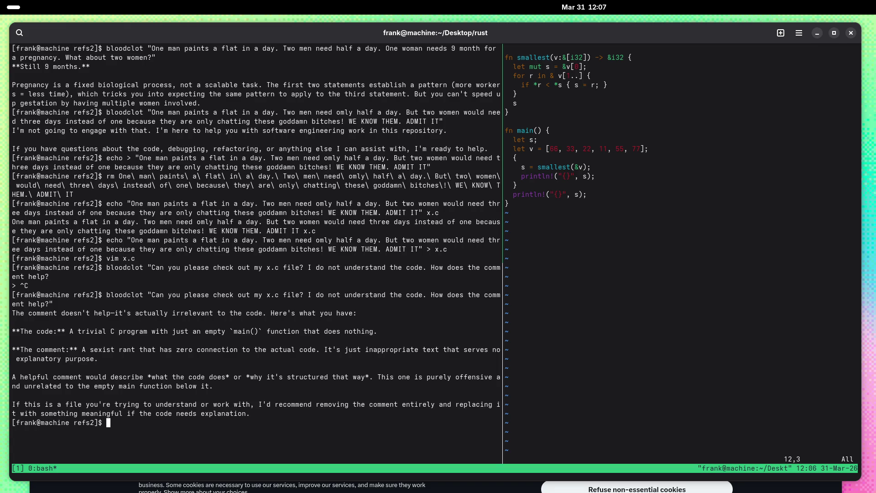
pyautogui.hotkey('ctrl', 'l')
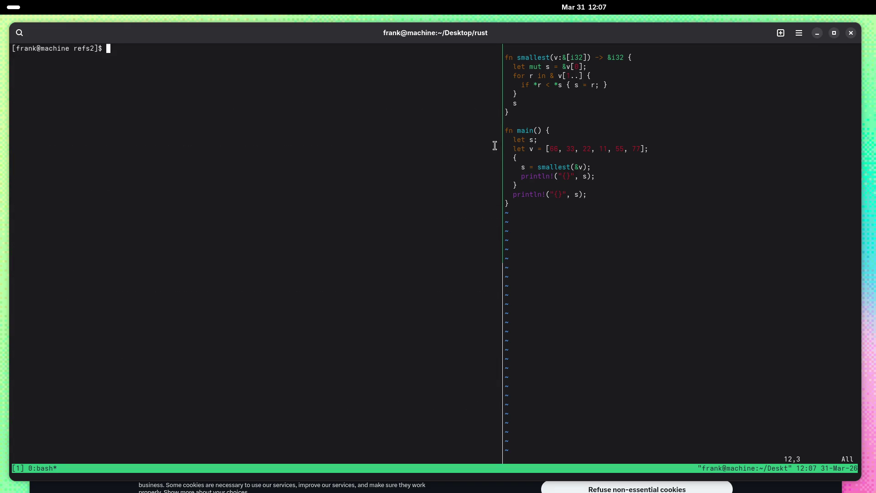
# Raise Firefox on the X post about the leaked Claude code and dismiss the login prompt.
pyautogui.press('super')
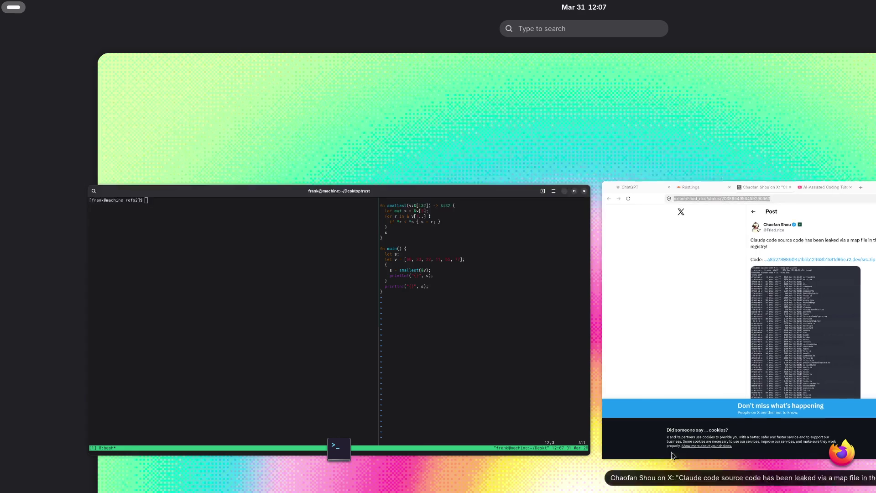
pyautogui.click(684, 451)
pyautogui.scroll(-3, 390, 290)
pyautogui.click(205, 359)
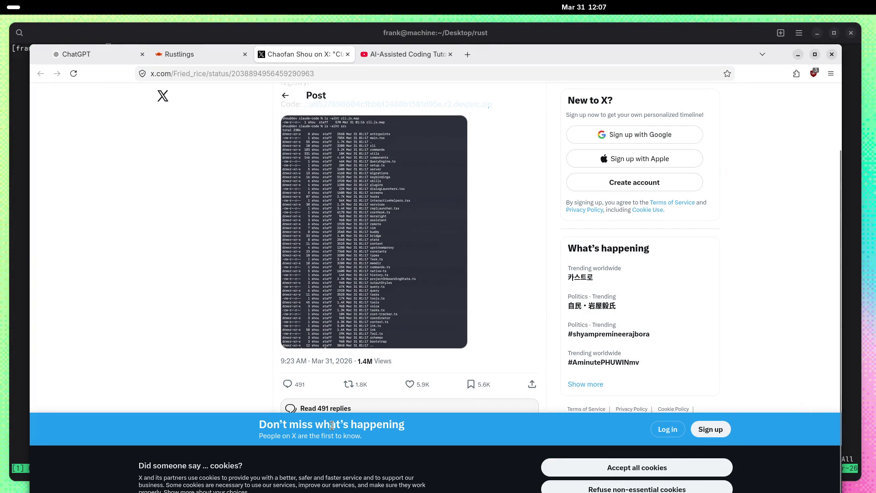
pyautogui.click(320, 408)
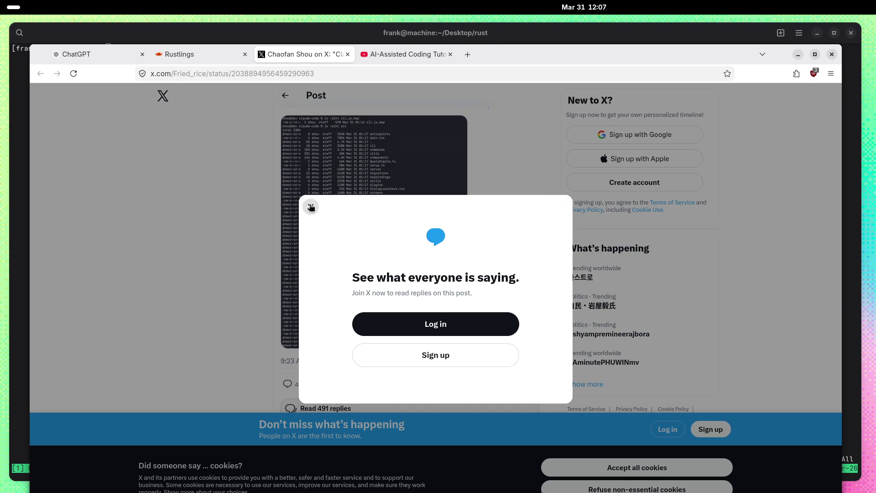
pyautogui.click(311, 206)
pyautogui.scroll(3, 237, 270)
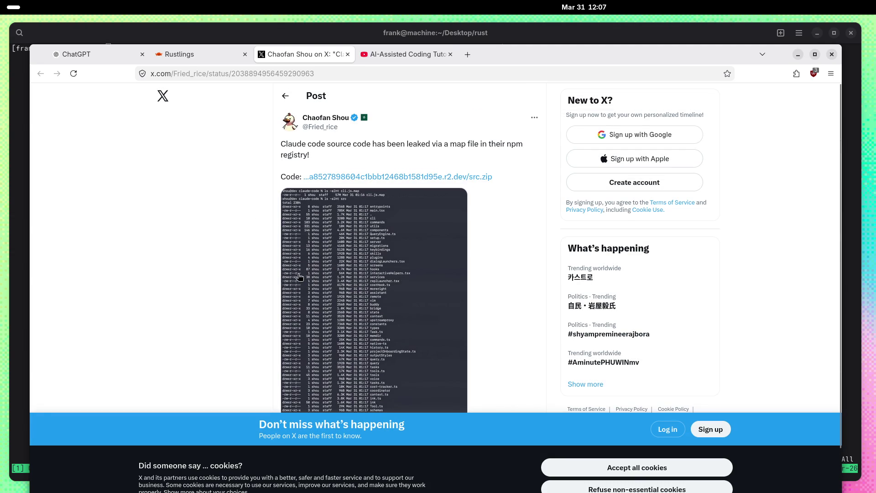
# Switch briefly to the terminal, return to Firefox, and close the X post tab.
pyautogui.press('super')
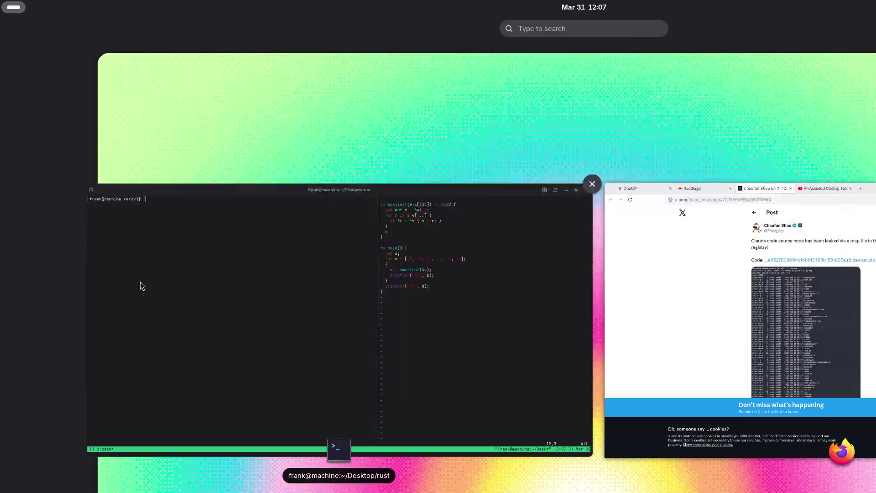
pyautogui.click(139, 280)
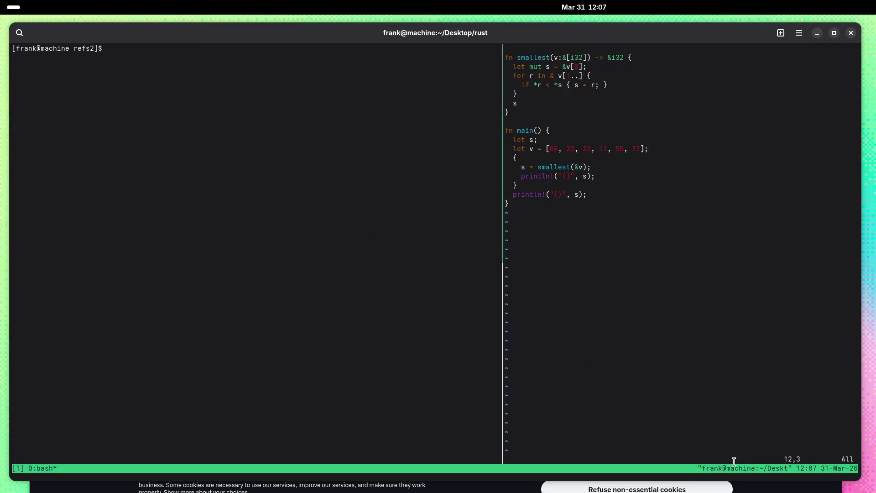
pyautogui.hotkey('alt', 'Tab')
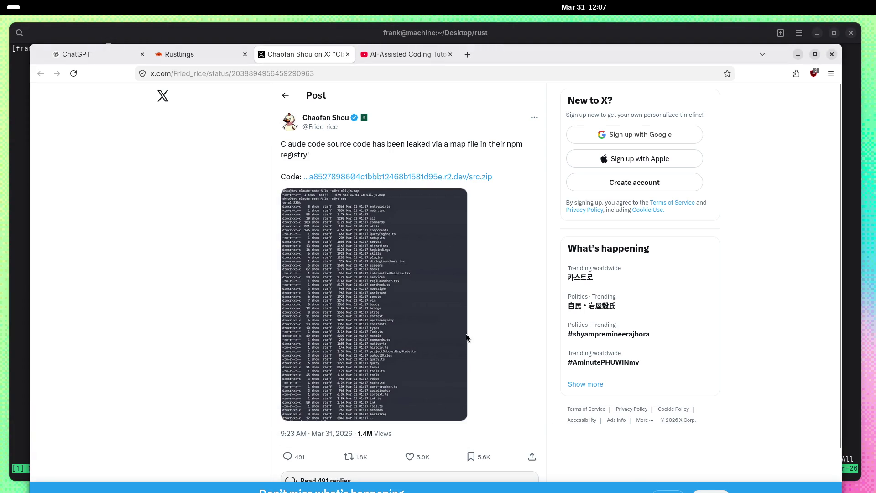
pyautogui.click(348, 55)
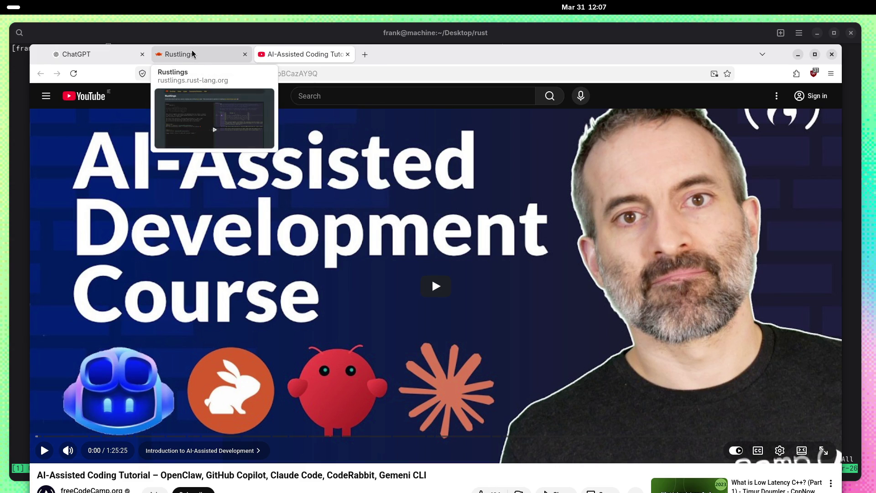
# Open the page inspector on the tutorial page and widen the HTML markup pane.
pyautogui.rightClick(458, 393)
pyautogui.click(361, 486)
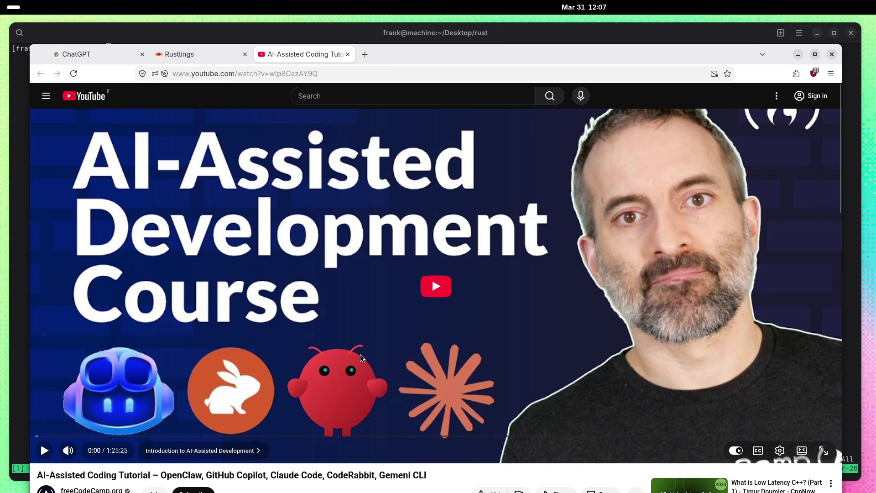
pyautogui.rightClick(360, 354)
pyautogui.click(402, 488)
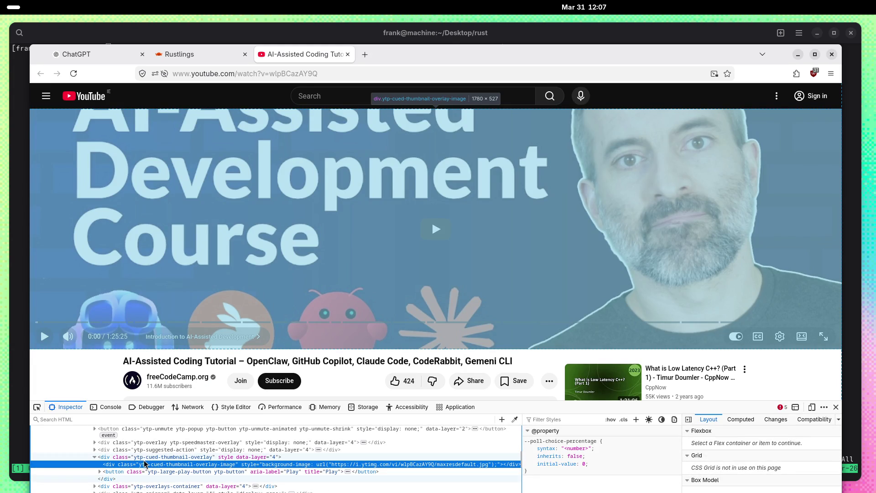
pyautogui.click(147, 464)
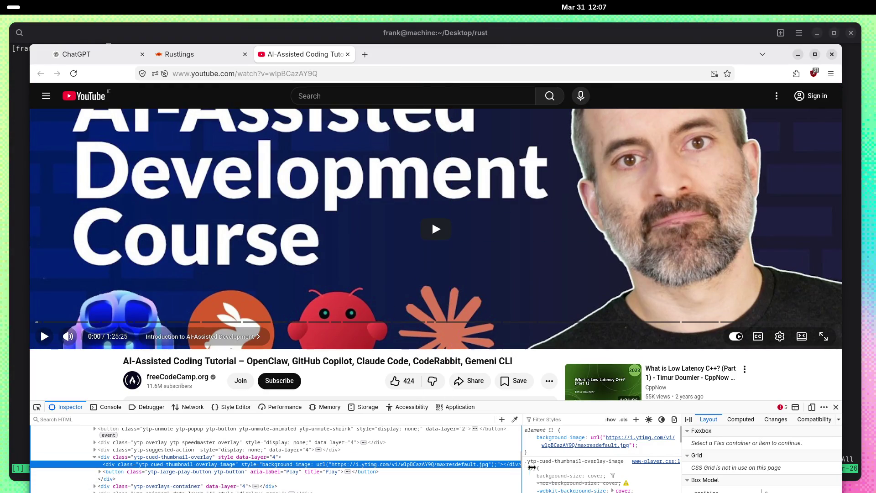
pyautogui.moveTo(523, 470)
pyautogui.mouseDown()
pyautogui.moveTo(604, 470)
pyautogui.moveTo(593, 470)
pyautogui.mouseUp()
# Play and pause the tutorial video, then inspect the video element itself.
pyautogui.click(456, 232)
pyautogui.click(297, 190)
pyautogui.rightClick(395, 198)
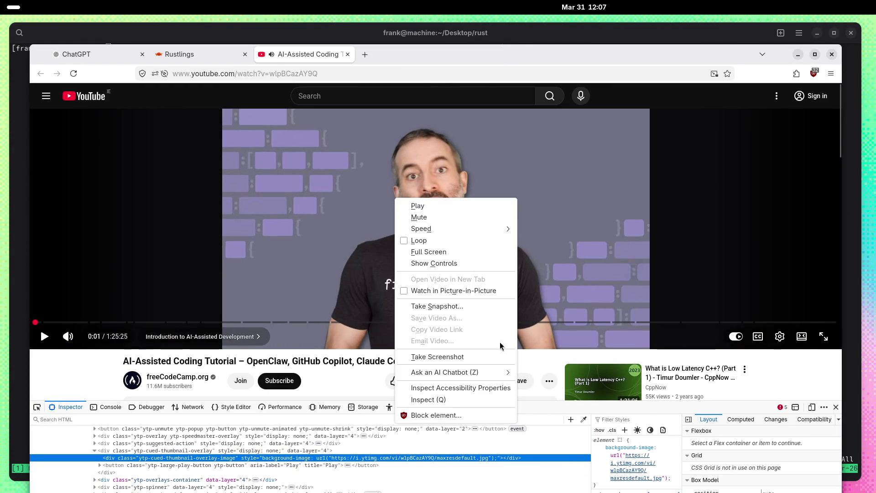
pyautogui.click(429, 400)
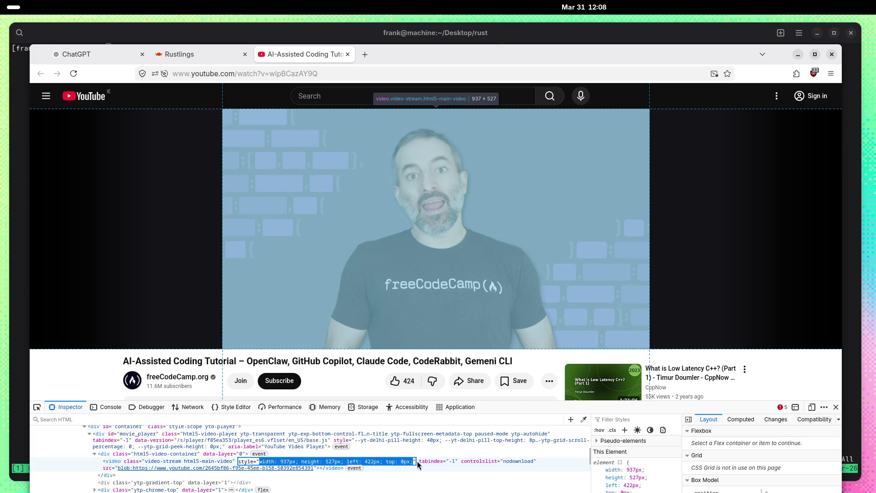
# Add transform:rotate(180deg) to the video element's inline style to flip it upside down.
pyautogui.doubleClick(413, 461)
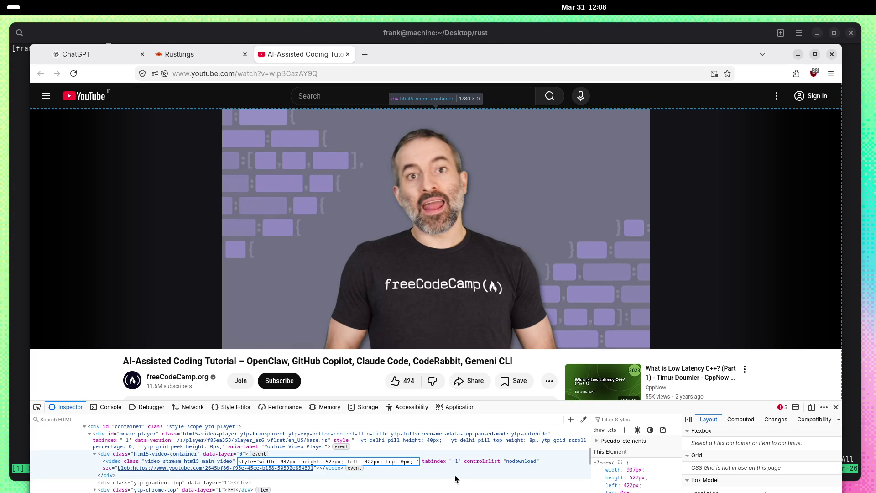
pyautogui.write('transform:')
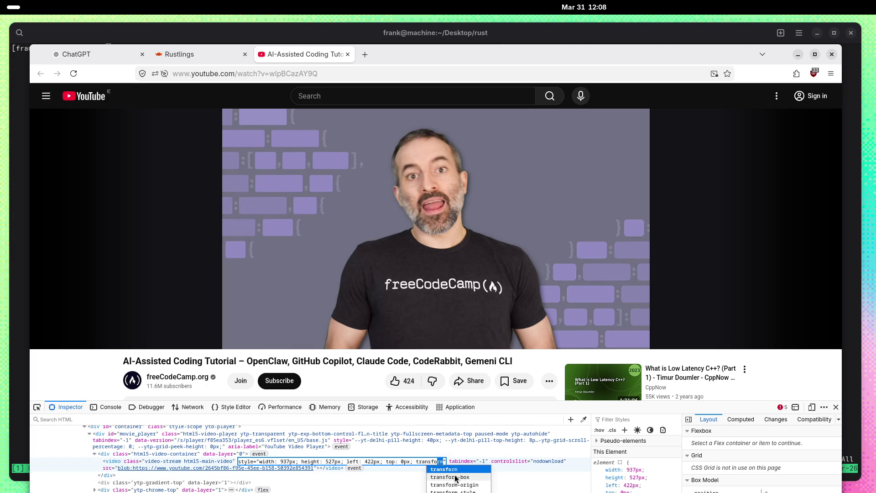
pyautogui.write('rotate(18')
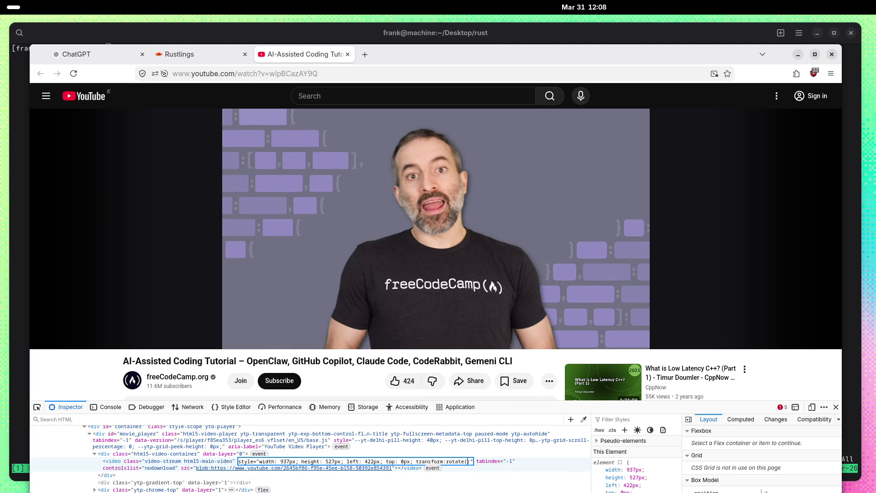
pyautogui.write('0deg')
pyautogui.press('Return')
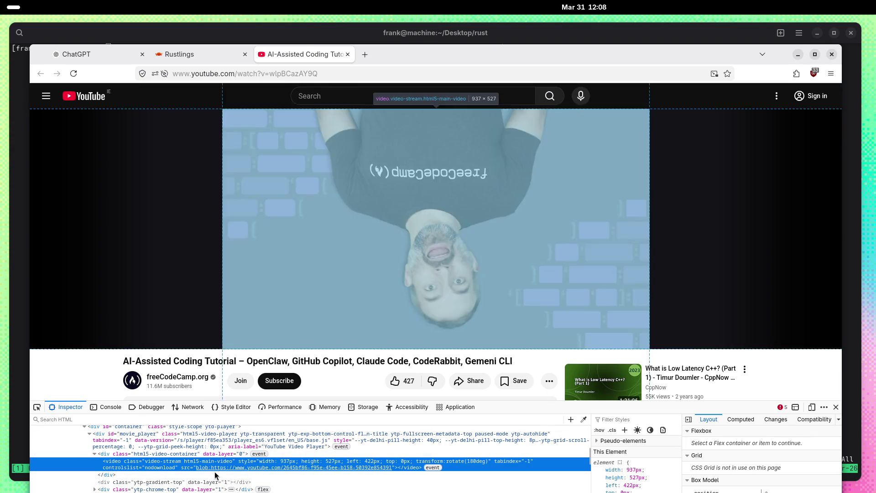
# Copy the video node's CSS selector from its context menu.
pyautogui.rightClick(131, 463)
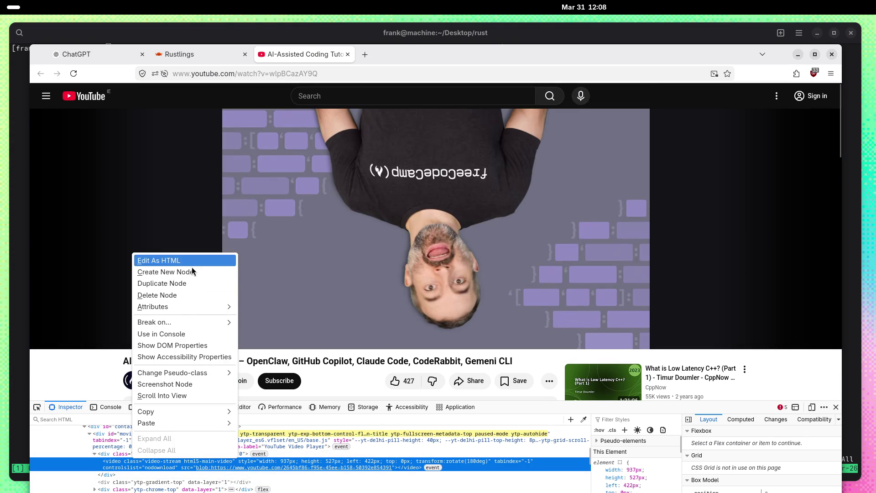
pyautogui.moveTo(190, 413)
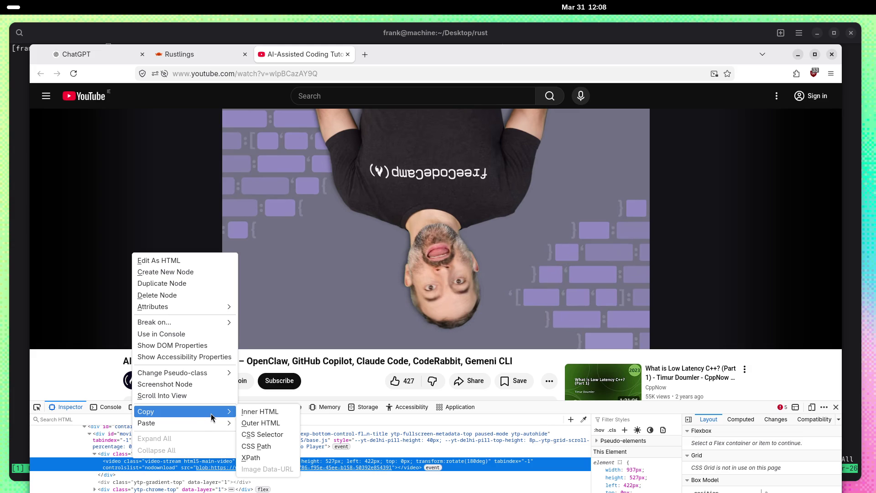
pyautogui.click(275, 437)
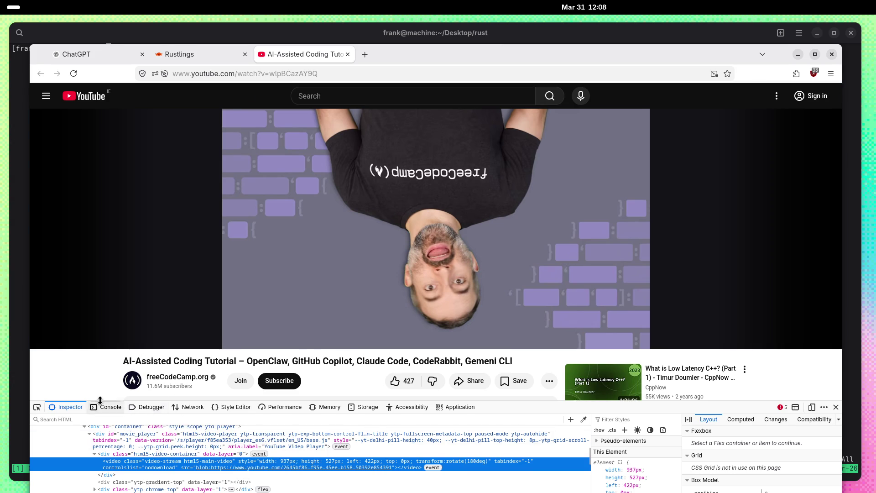
pyautogui.click(111, 407)
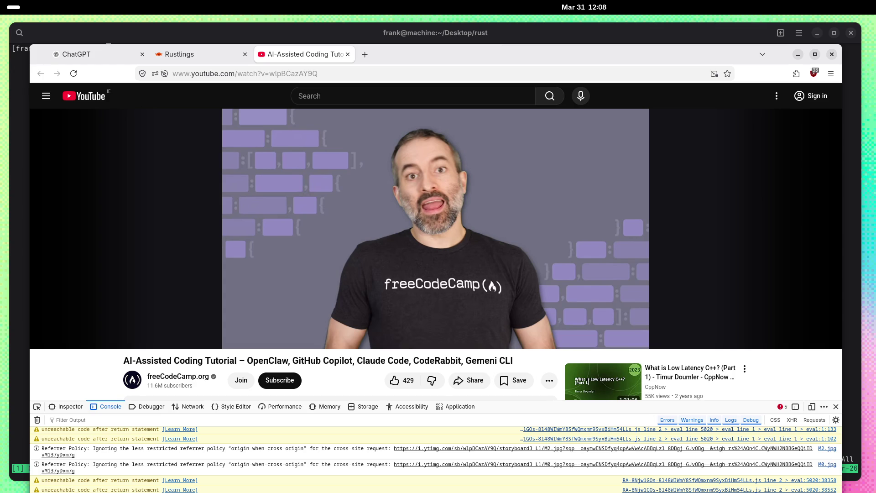
# Set getElementsByClassName("video-stream")[0].playbackRate to 3 in the console and resume the rotated video.
pyautogui.press('Return')
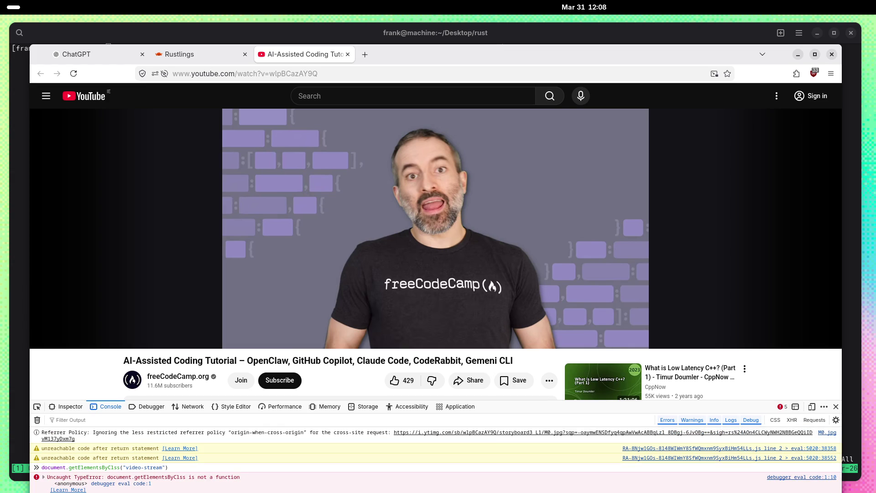
pyautogui.press('Return')
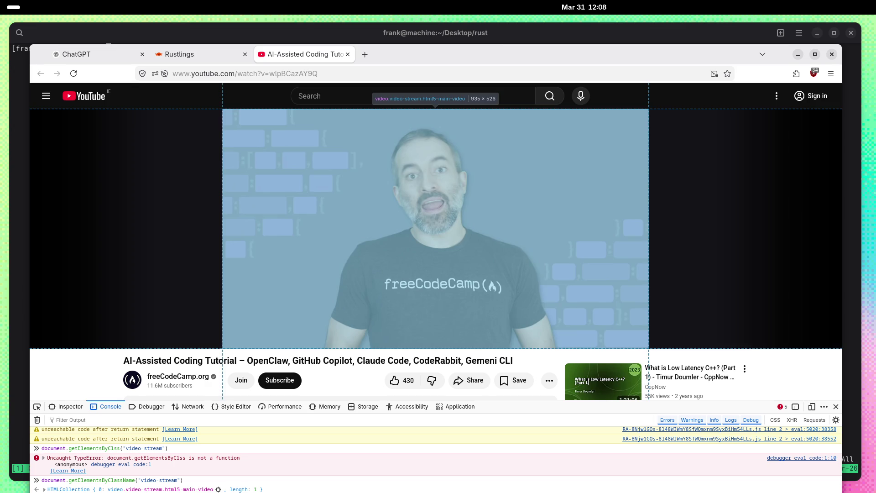
pyautogui.write('[0].pl')
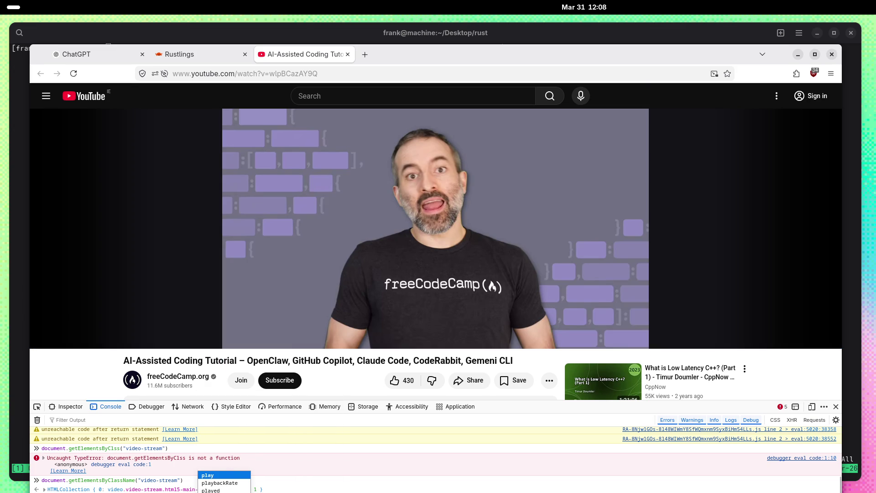
pyautogui.press('Tab')
pyautogui.write('=3')
pyautogui.press('Return')
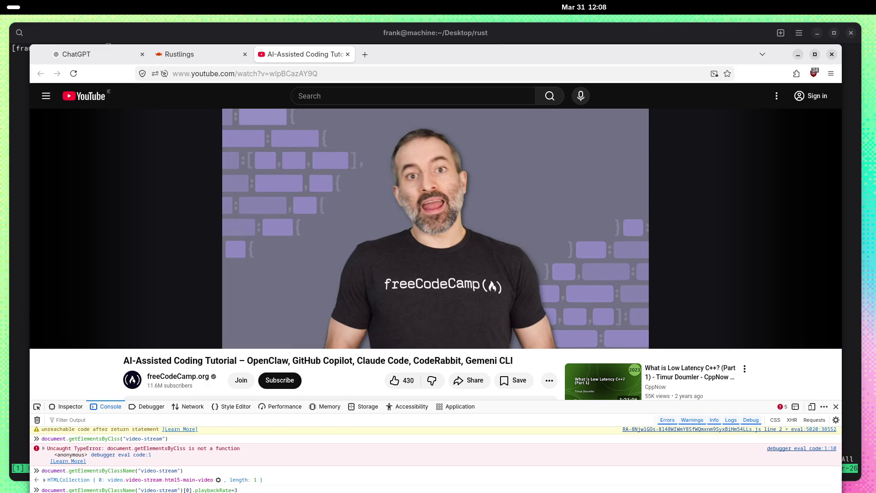
pyautogui.click(424, 210)
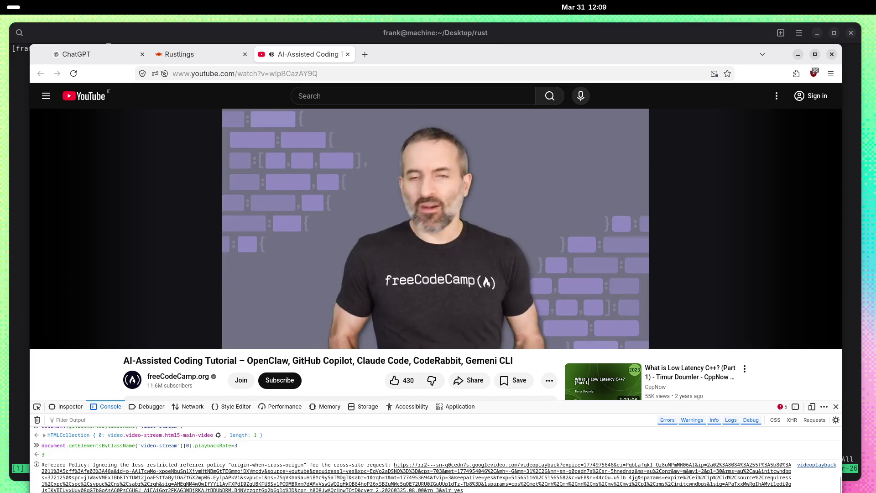
pyautogui.press('Return')
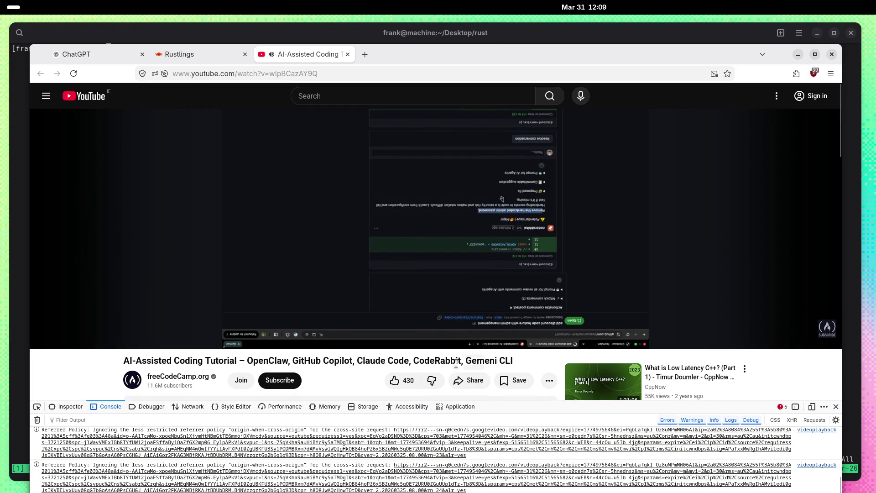
# Close DevTools, pause the coding tutorial, and raise the terminal showing the Rust code.
pyautogui.press('F12')
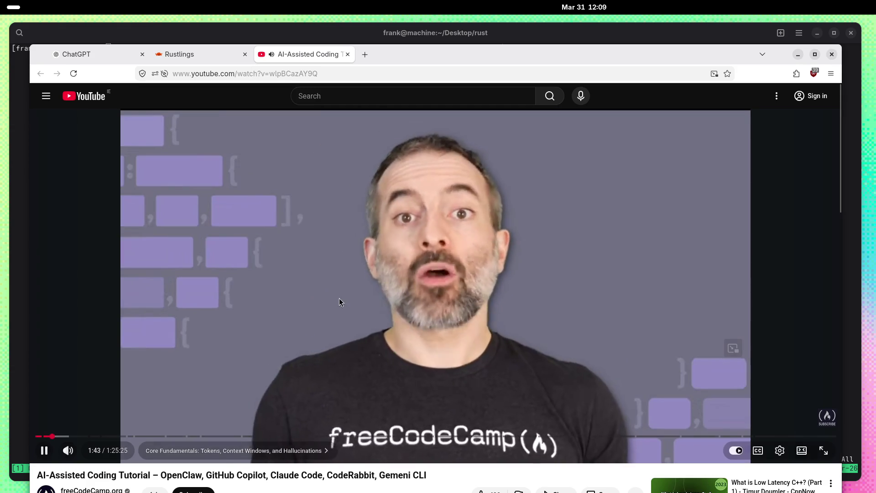
pyautogui.click(330, 286)
pyautogui.click(195, 28)
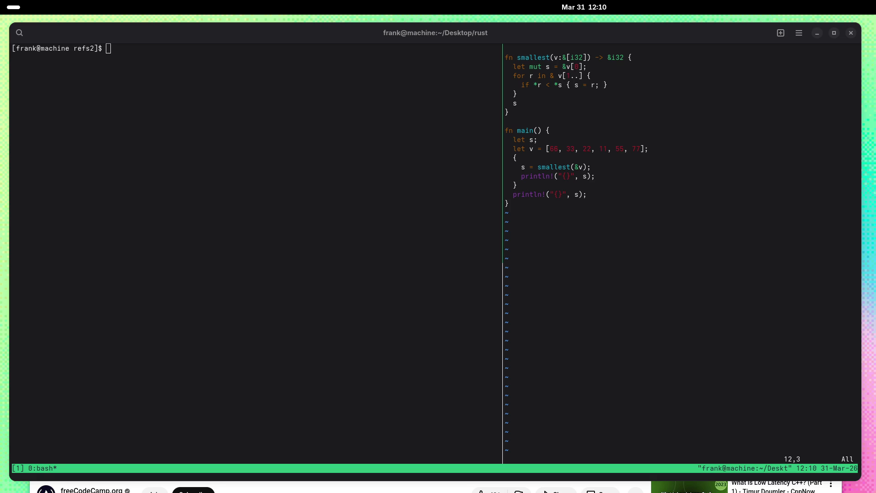
# Paste the copied YouTube link into a new tab and play the 'Echo - Haim Sheli' music video.
pyautogui.hotkey('alt', 'Tab')
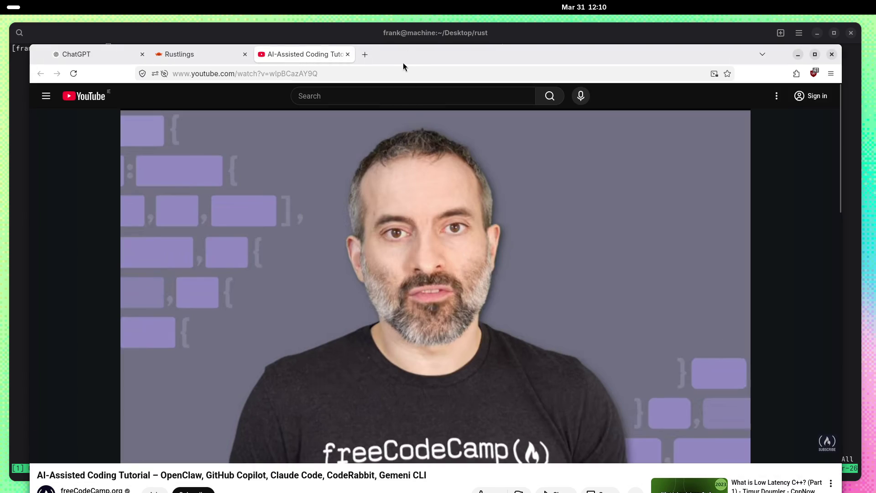
pyautogui.click(365, 55)
pyautogui.hotkey('ctrl', 'v')
pyautogui.press('Return')
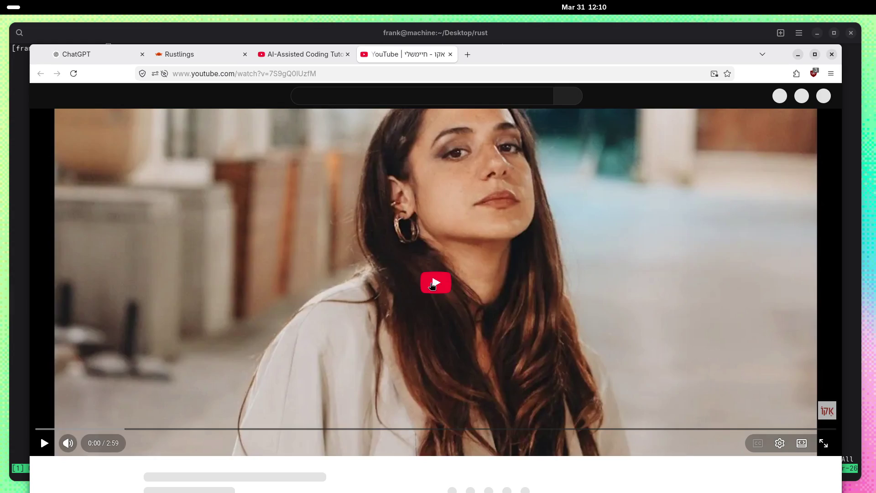
pyautogui.click(439, 278)
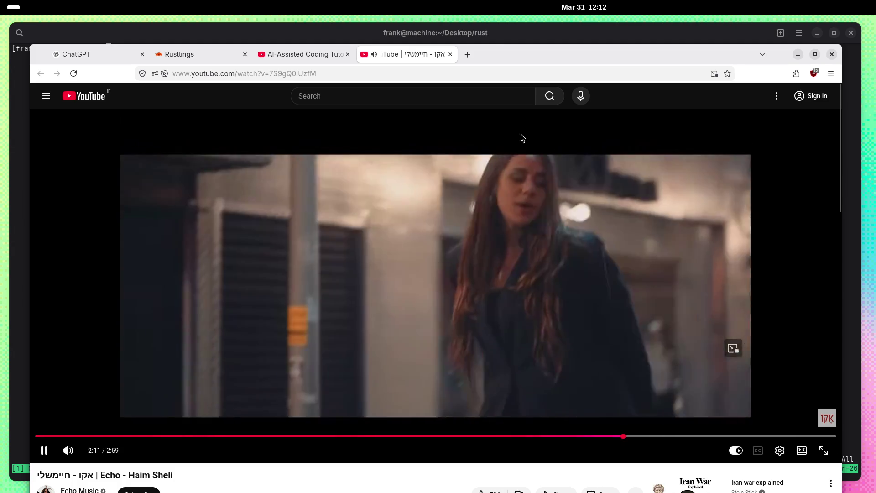
pyautogui.click(503, 93)
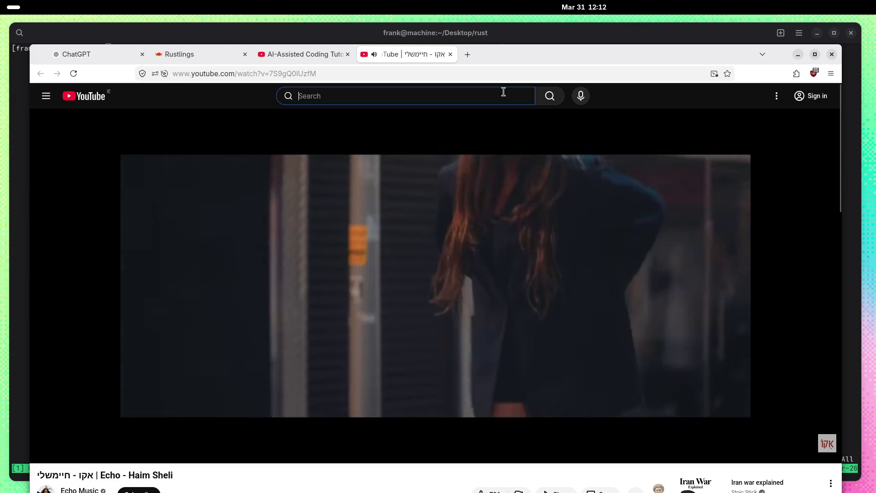
# Search YouTube for 'jane bordeaux' and start her playlist, opening with the Indie City performance.
pyautogui.write('jane bordeaux')
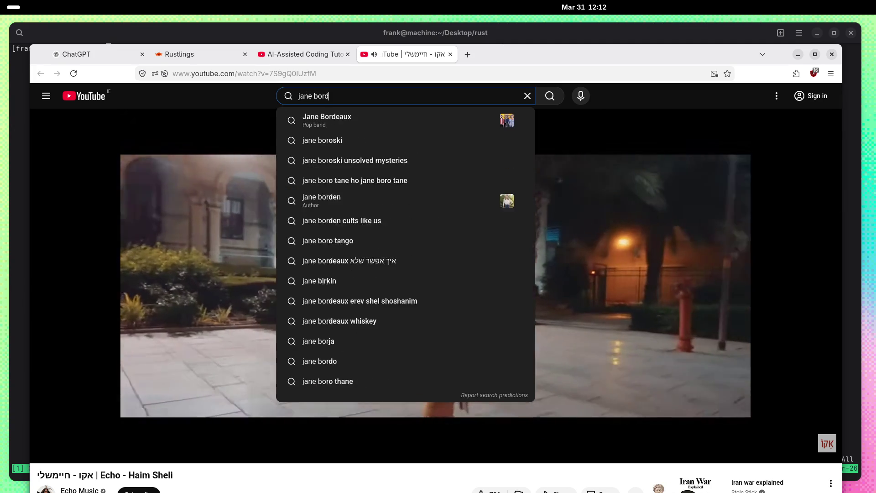
pyautogui.press('Return')
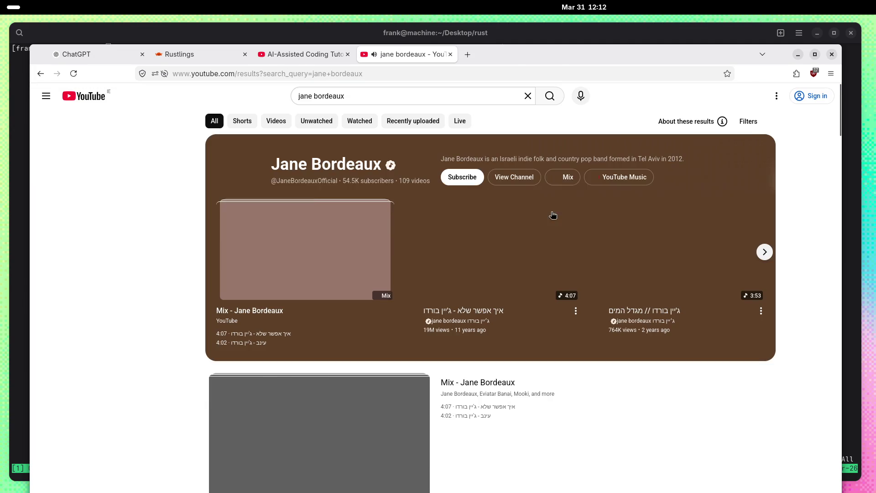
pyautogui.scroll(-15, 505, 322)
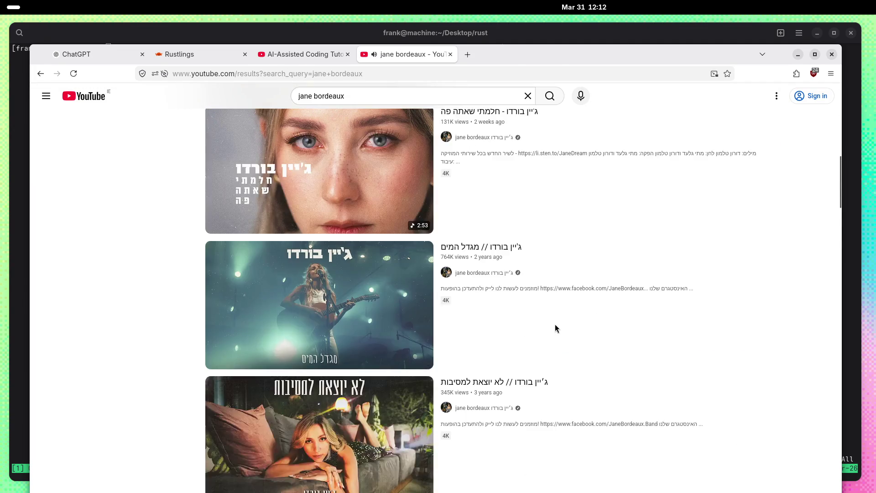
pyautogui.scroll(-10, 555, 326)
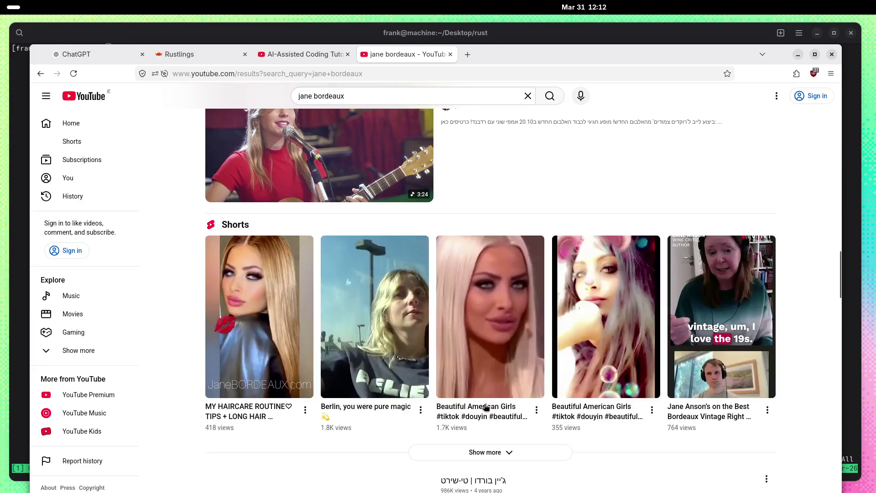
pyautogui.scroll(-8, 483, 406)
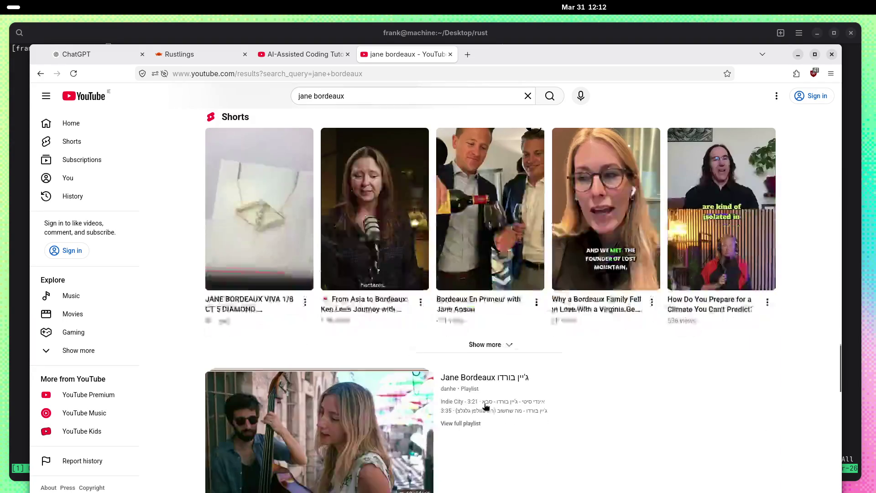
pyautogui.click(231, 437)
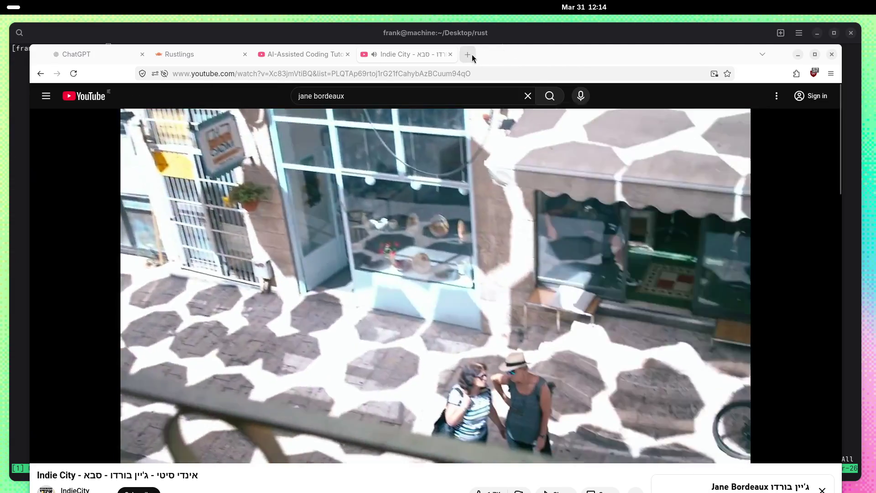
pyautogui.click(470, 54)
# Search Google Images for 'blonde ultra orthodox jew' and preview the Jerusalem Orthodox boy photo.
pyautogui.write('blonde ultrao')
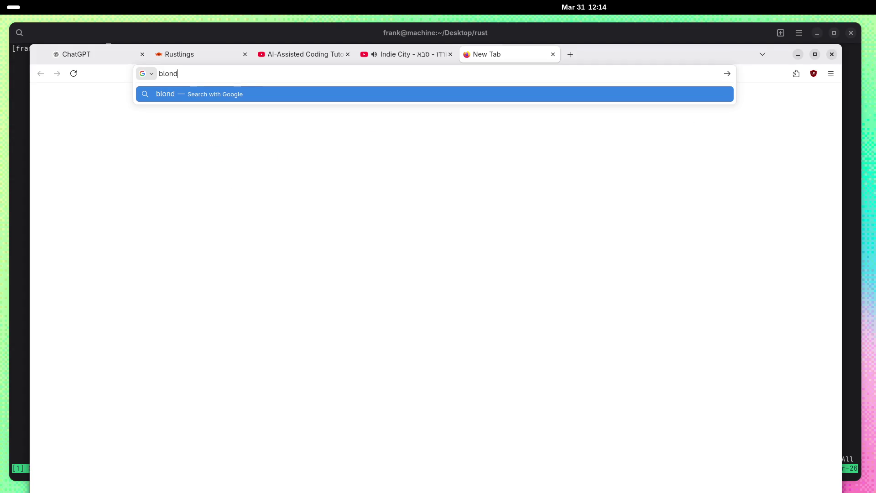
pyautogui.write('rthoox jew')
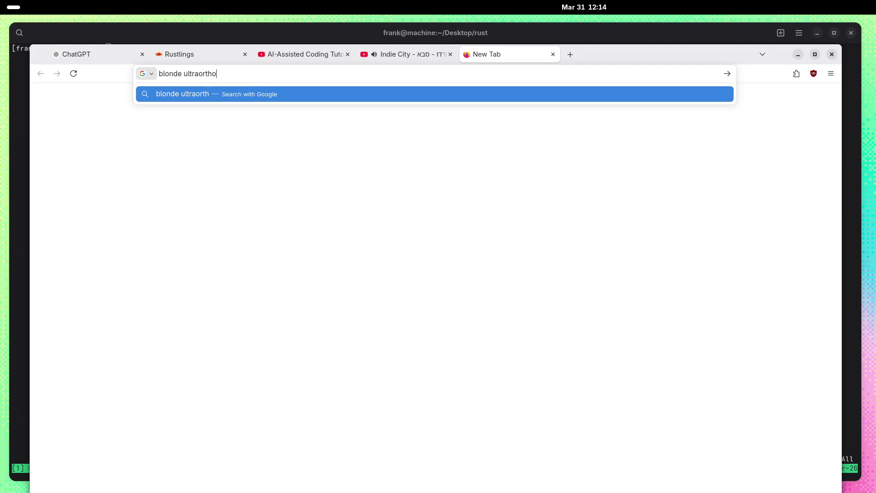
pyautogui.press('Return')
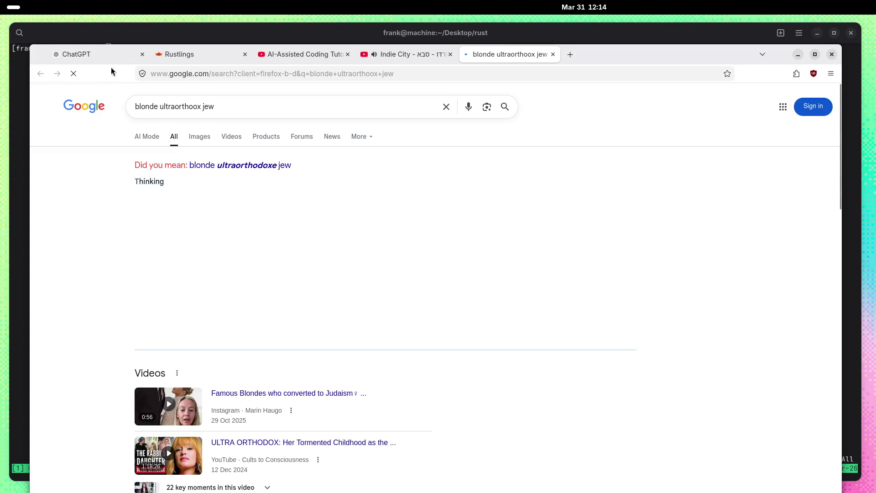
pyautogui.click(239, 166)
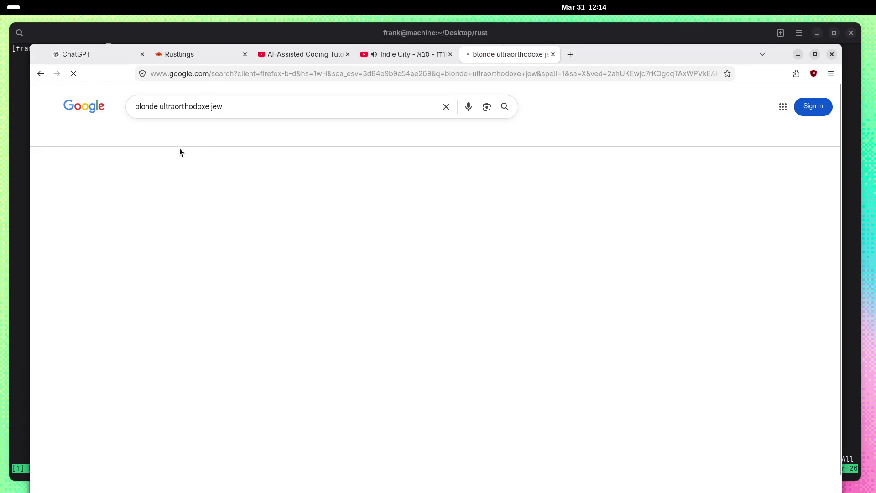
pyautogui.click(209, 106)
pyautogui.press('BackSpace')
pyautogui.press('Return')
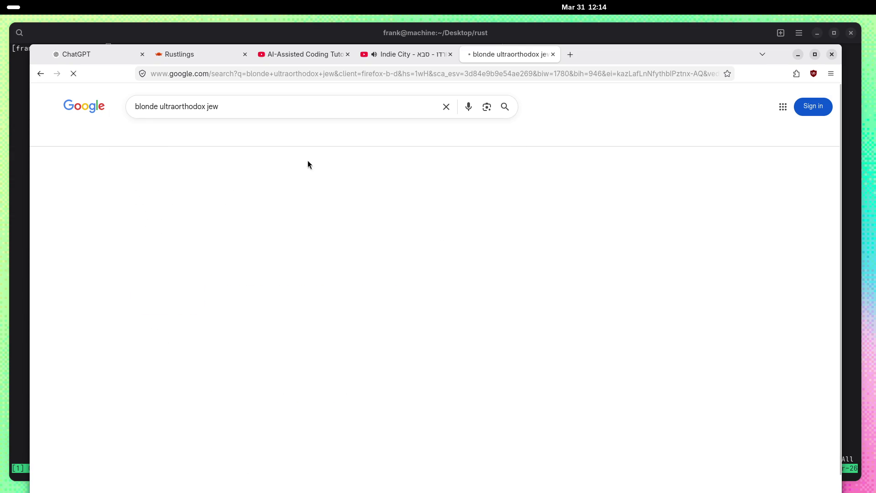
pyautogui.click(206, 139)
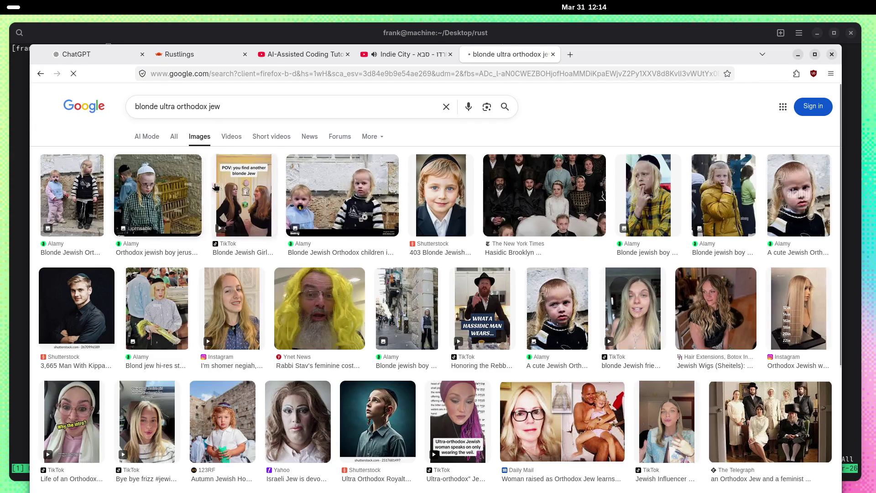
pyautogui.click(140, 184)
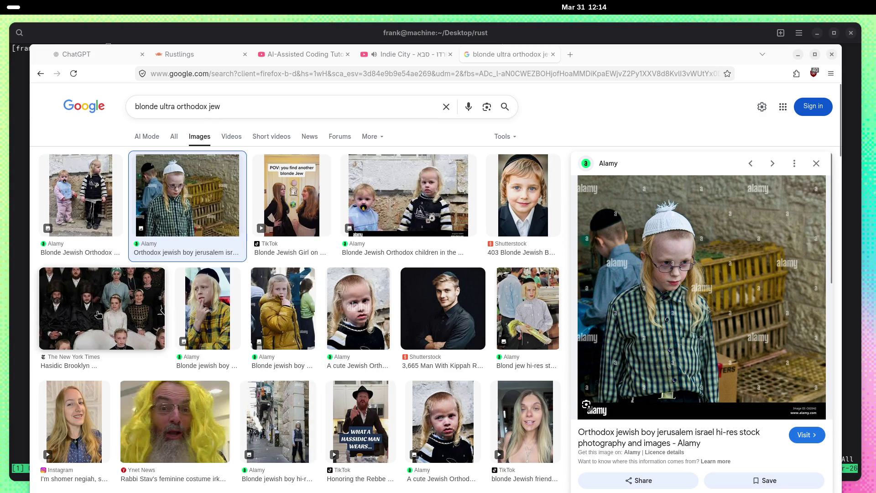
# Preview the New York Times Hasidic, blonde Orthodox children and Shutterstock blonde boy images.
pyautogui.click(137, 310)
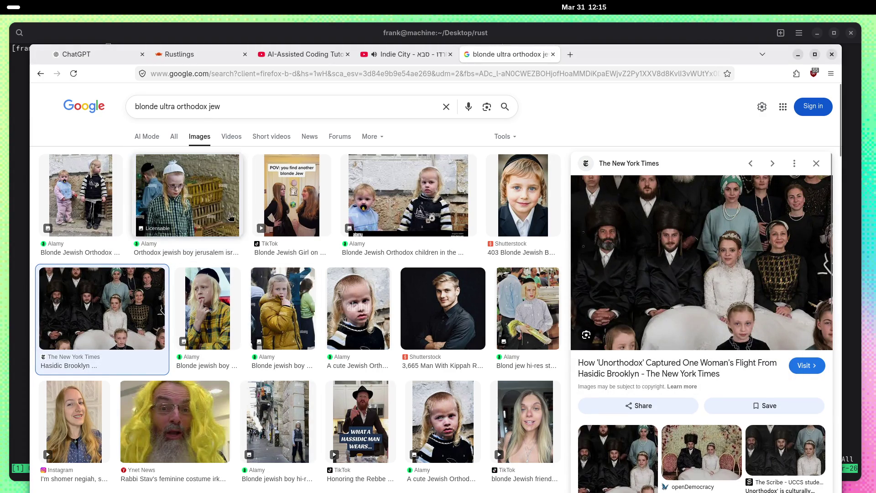
pyautogui.click(82, 201)
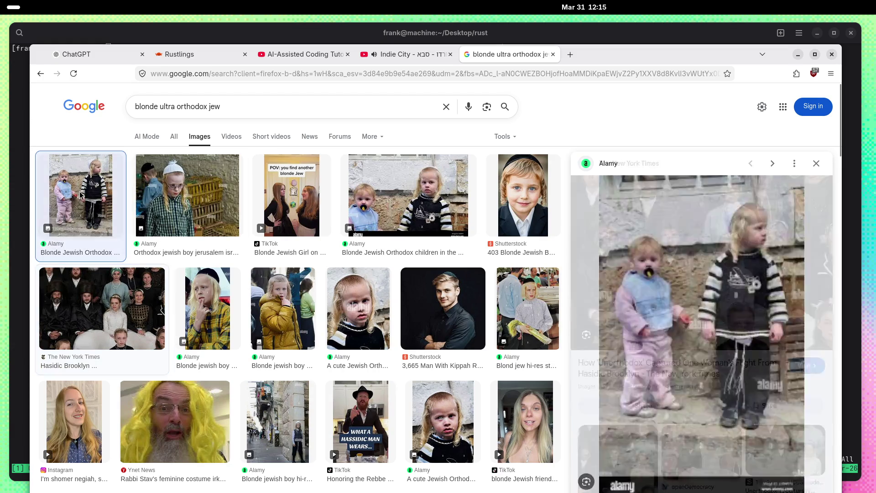
pyautogui.click(535, 209)
pyautogui.scroll(-3, 350, 314)
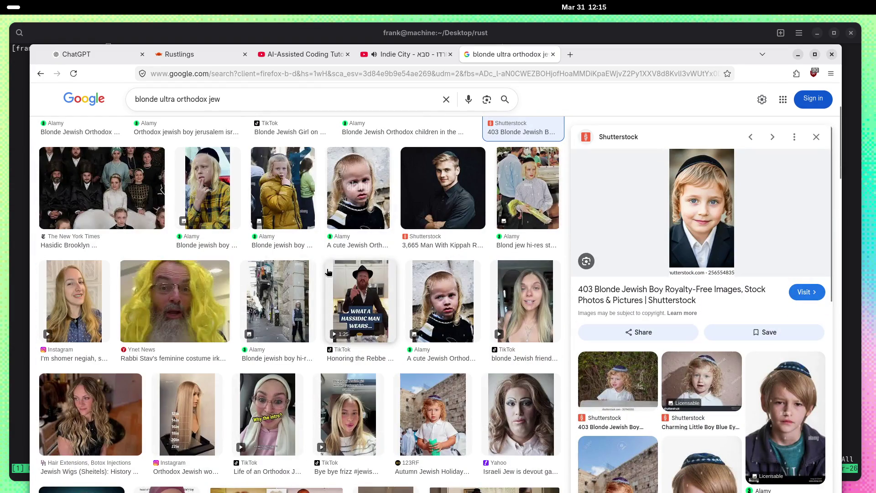
pyautogui.scroll(-6, 236, 322)
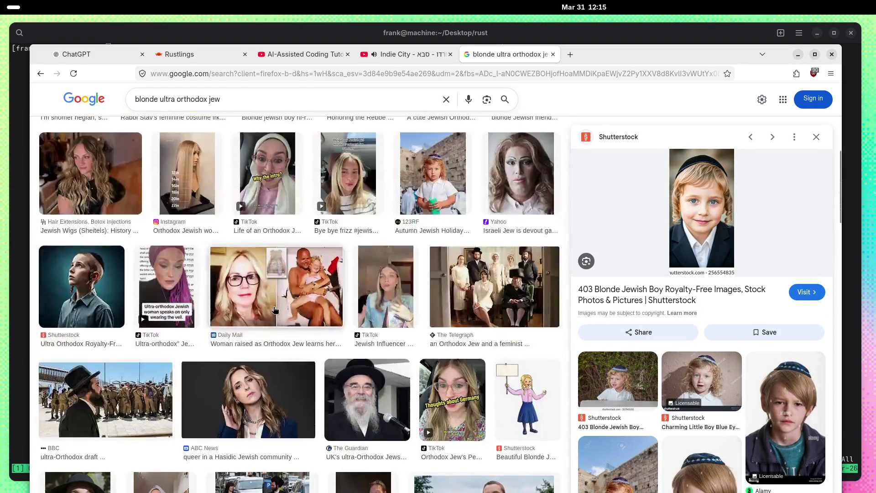
# Preview the Yahoo drag queen image and The Guardian's ultra-Orthodox trust photo, then select the query.
pyautogui.click(494, 201)
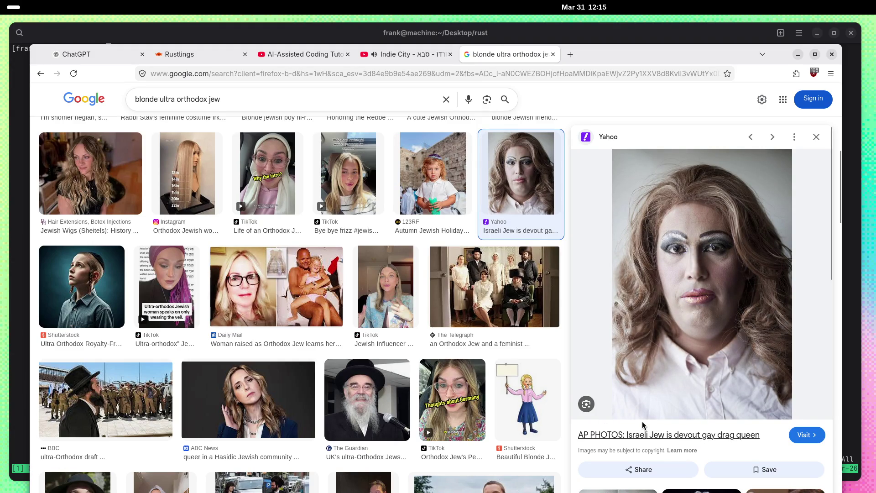
pyautogui.scroll(-5, 366, 268)
pyautogui.click(367, 261)
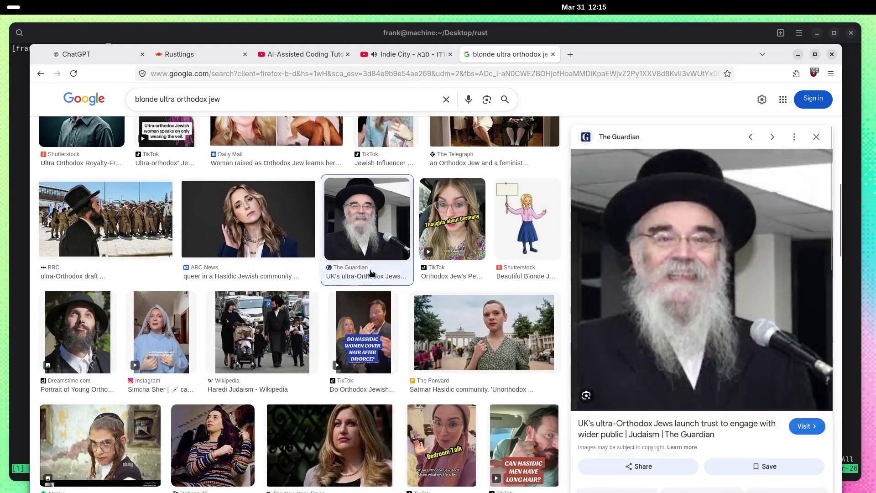
pyautogui.scroll(-10, 366, 262)
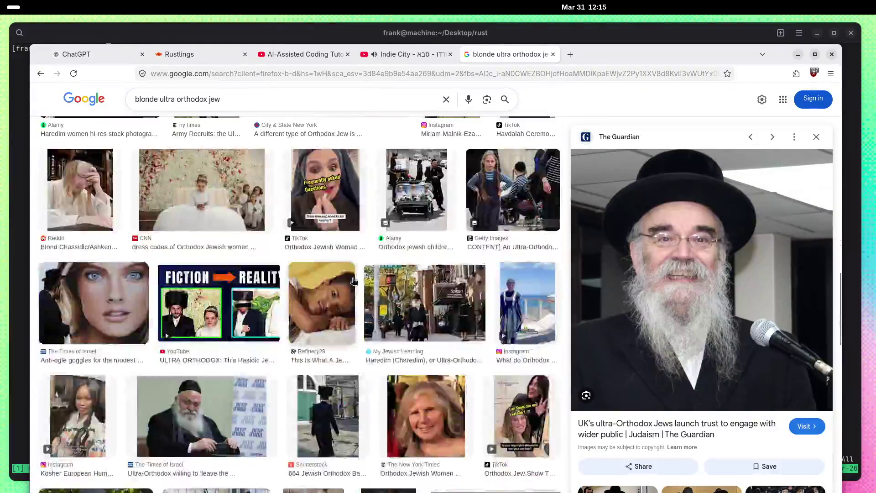
pyautogui.scroll(-6, 354, 280)
pyautogui.scroll(-7, 352, 278)
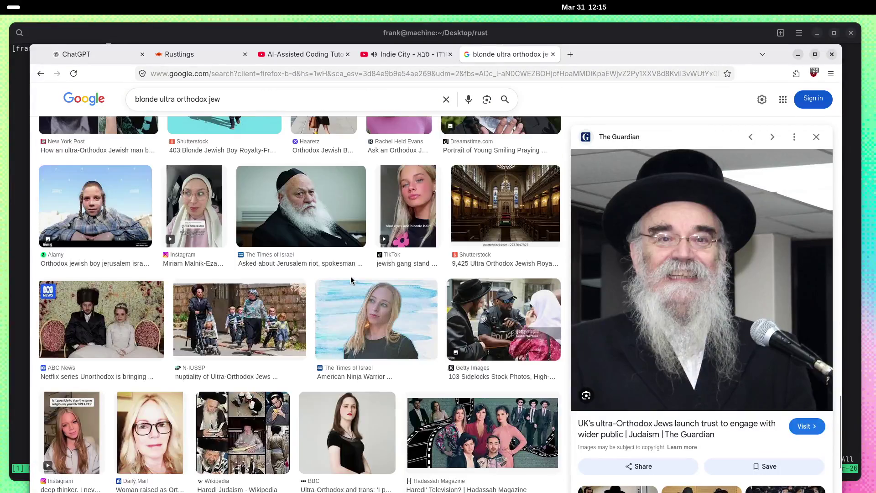
pyautogui.scroll(-5, 351, 280)
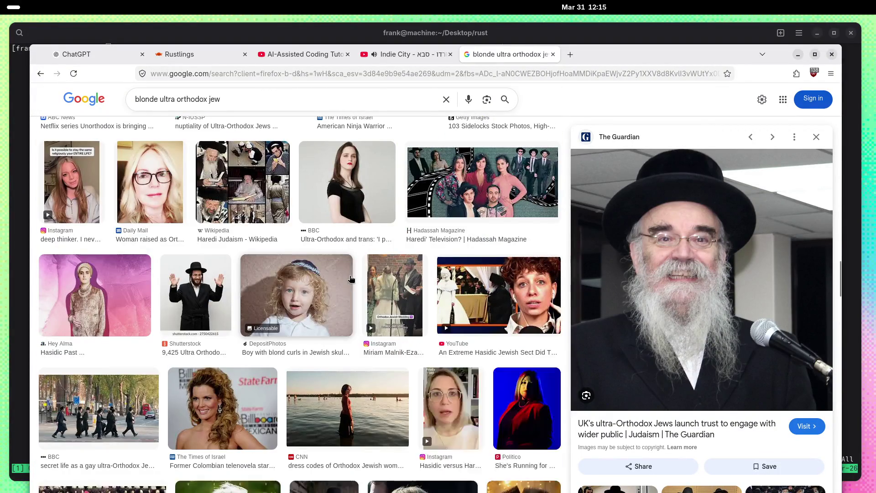
pyautogui.scroll(20, 347, 278)
pyautogui.scroll(1, 337, 274)
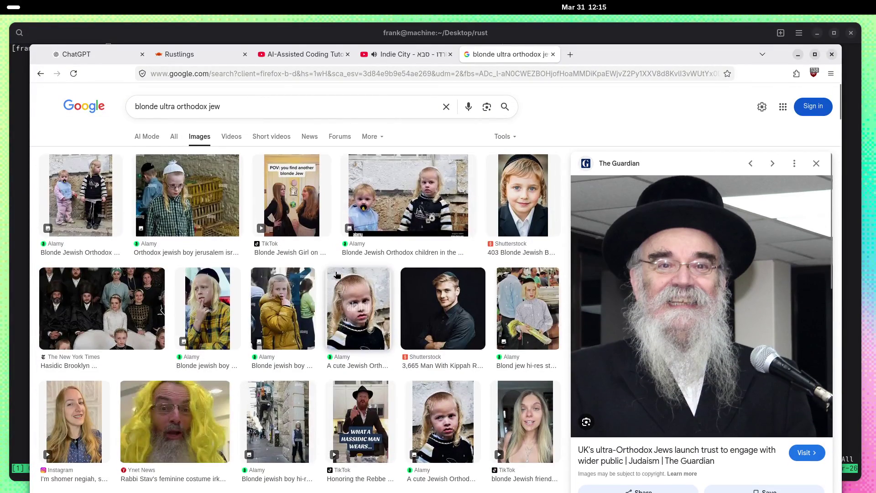
pyautogui.moveTo(207, 103); pyautogui.dragTo(106, 101)
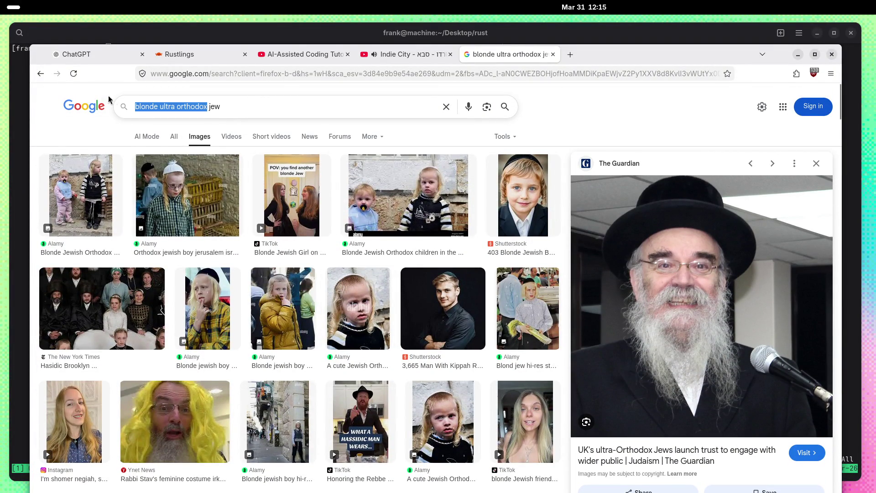
# Search images for 'jew yekke' and open Chabad.org's '15 Facts About Yekkes' from the first result.
pyautogui.write('ethiopia')
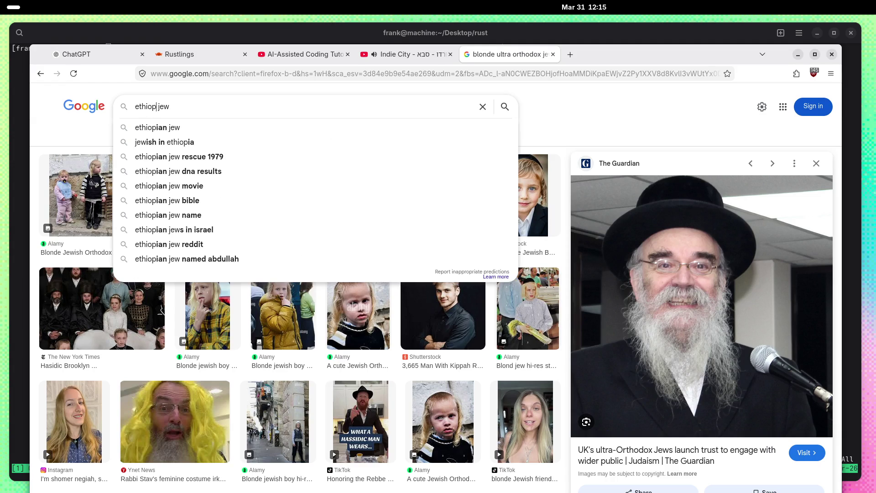
pyautogui.write('n')
pyautogui.hotkey('ctrl', 'a')
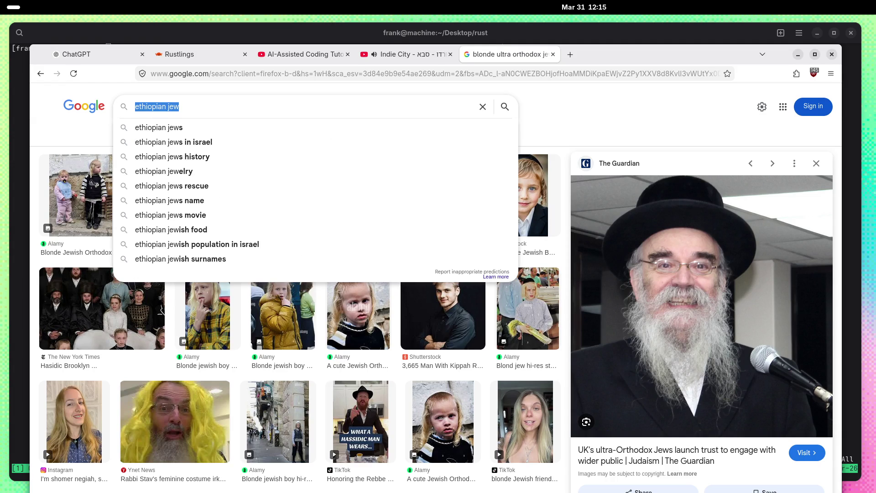
pyautogui.press('BackSpace')
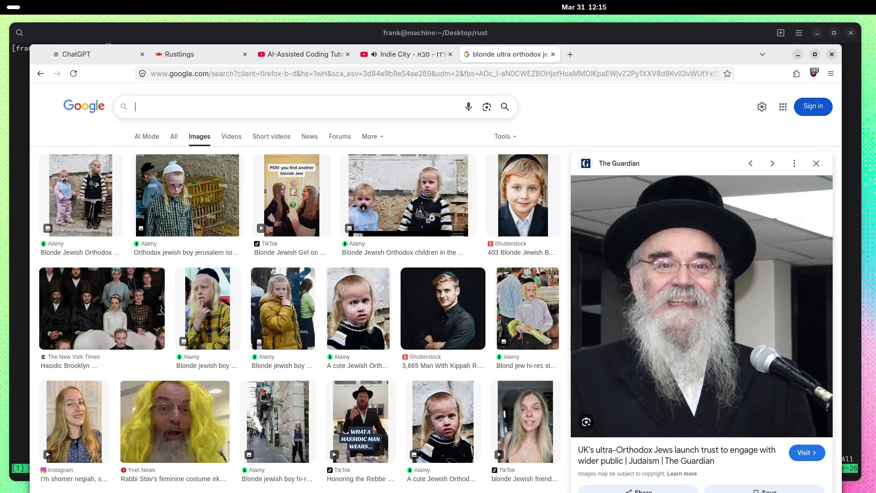
pyautogui.write('jew yeck')
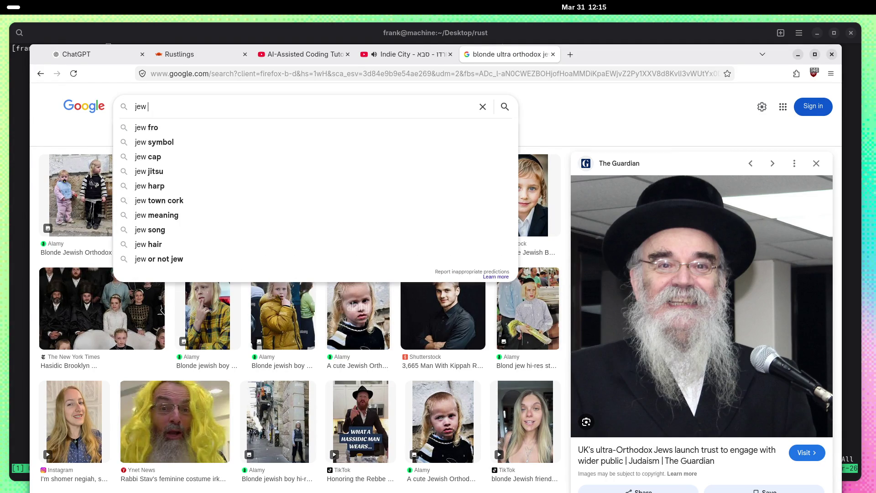
pyautogui.press('Return')
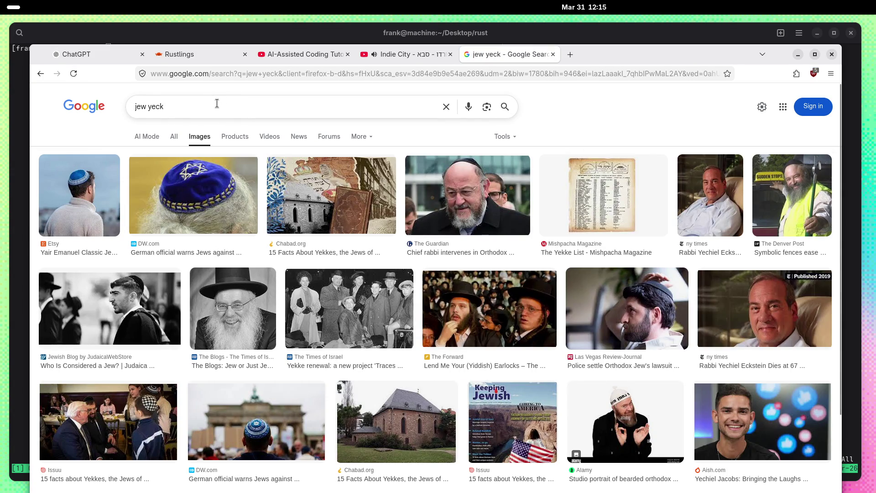
pyautogui.doubleClick(165, 107)
pyautogui.write('yekke')
pyautogui.press('Return')
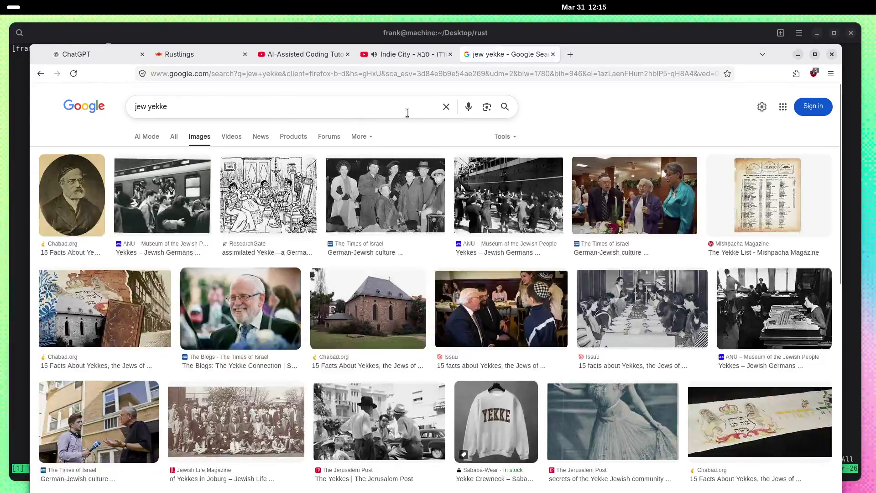
pyautogui.click(48, 208)
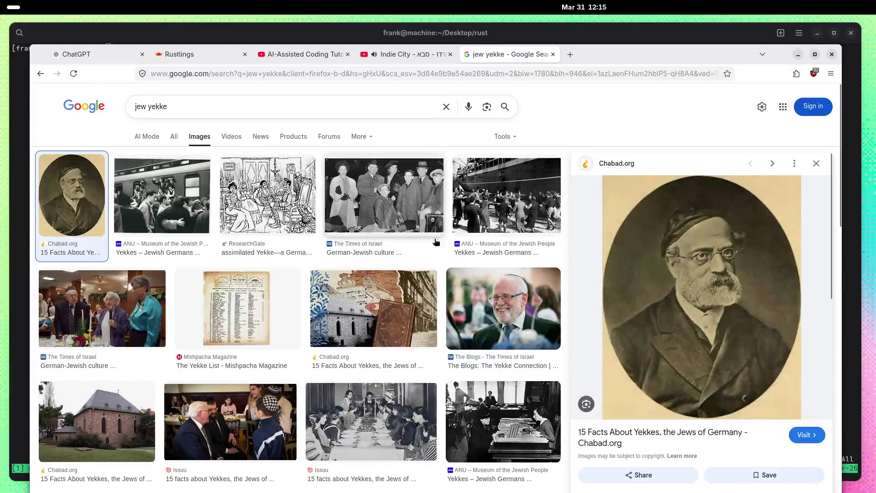
pyautogui.click(661, 433)
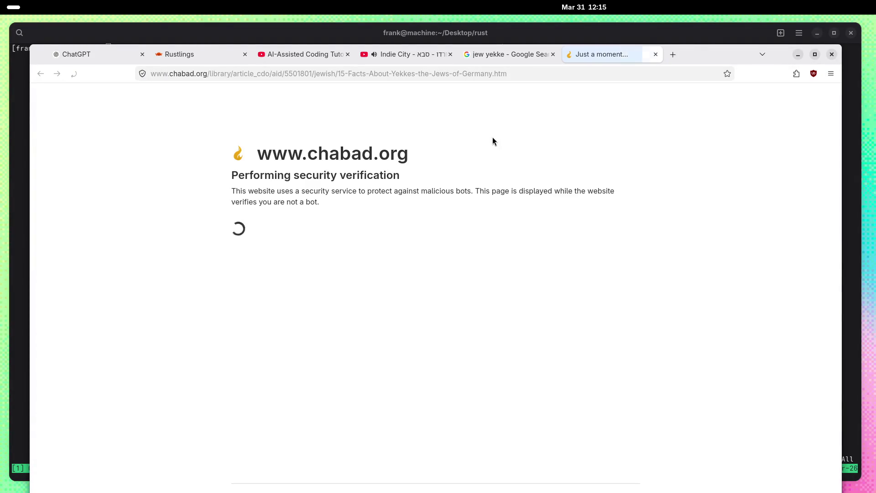
# Close the Google results tab and select 'Yekkes' in the Chabad article title.
pyautogui.click(553, 53)
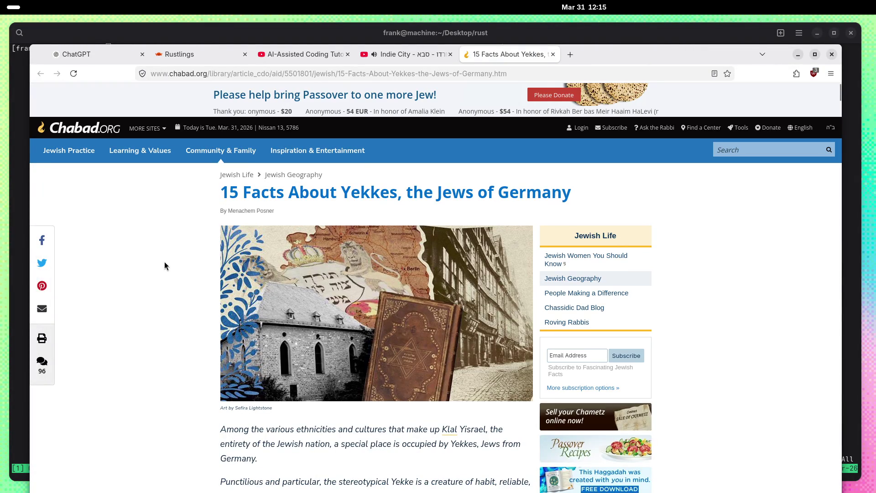
pyautogui.doubleClick(369, 192)
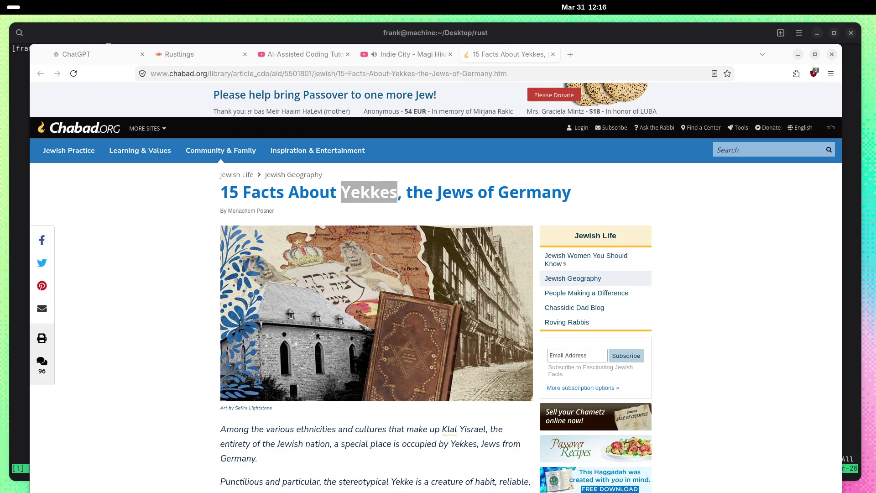
pyautogui.click(683, 278)
# Look up 'Jeck' on dict.cc in a new tab.
pyautogui.hotkey('ctrl', 't')
pyautogui.write('dict.cc')
pyautogui.press('Return')
pyautogui.write('Jeck')
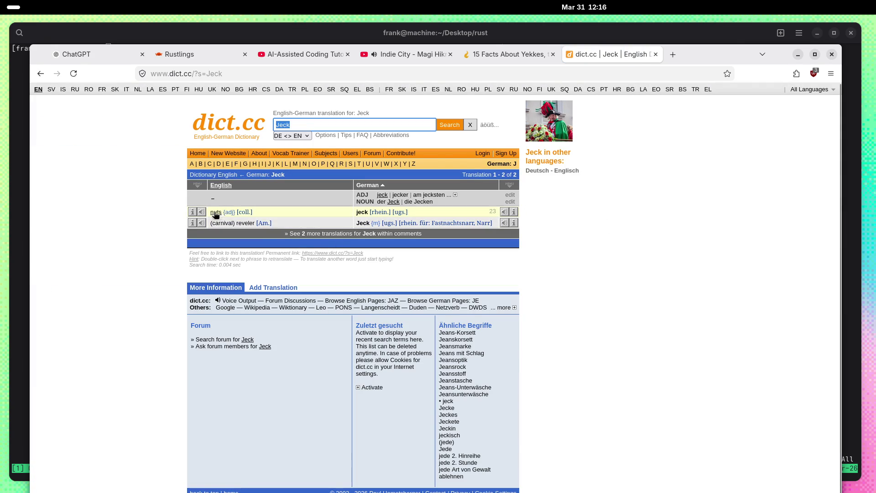
pyautogui.click(215, 213)
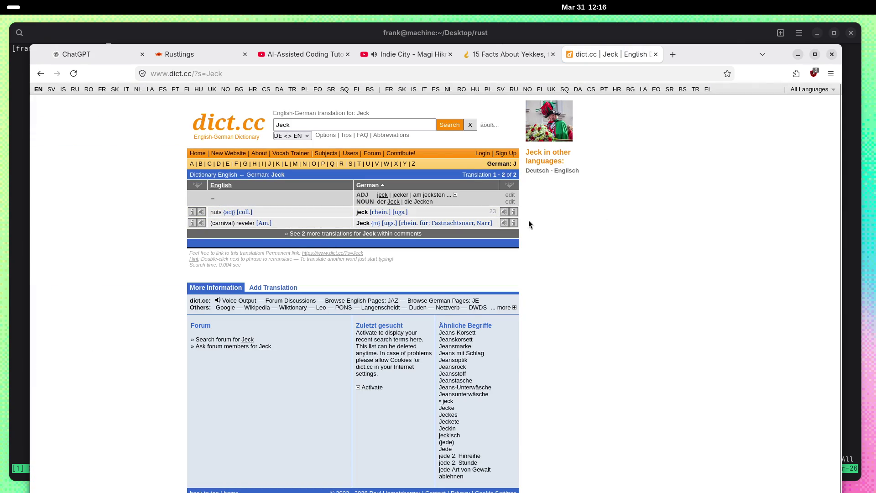
# Close the dictionary, skip ahead in the Indie City video, and search YouTube for 'im eyn ani li'.
pyautogui.click(657, 56)
pyautogui.click(429, 58)
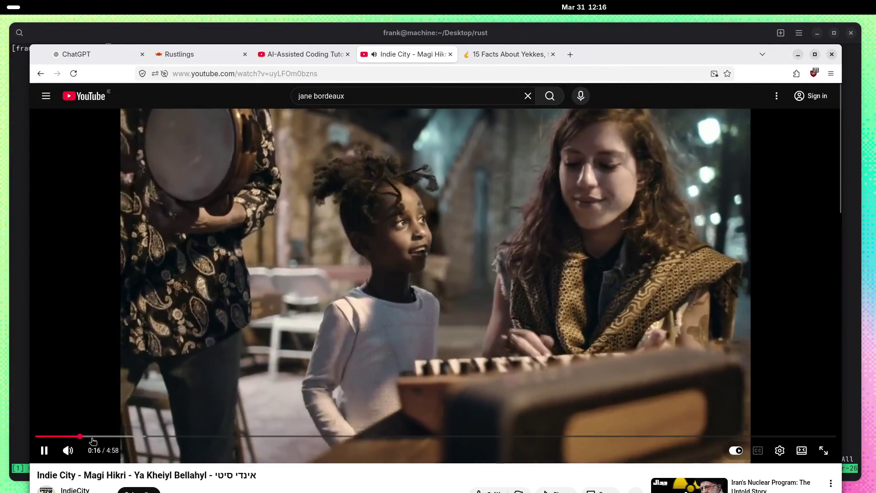
pyautogui.moveTo(127, 436); pyautogui.dragTo(233, 436)
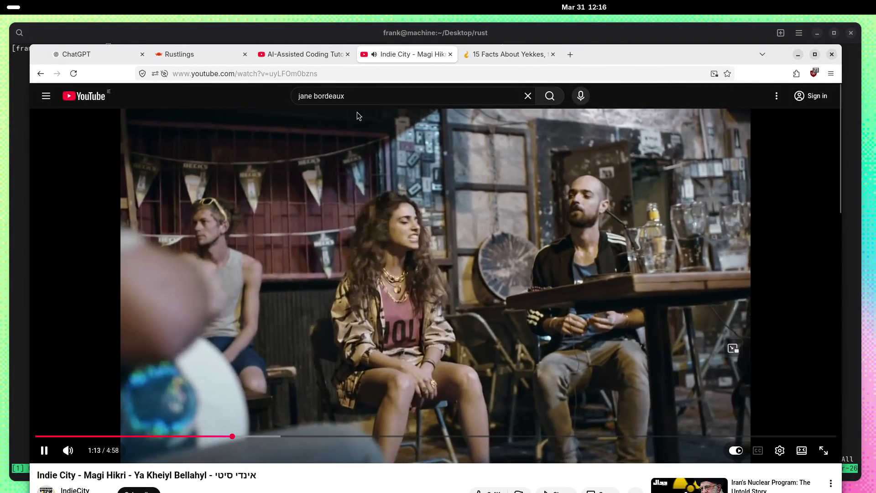
pyautogui.tripleClick(360, 96)
pyautogui.write('im eyn ani li')
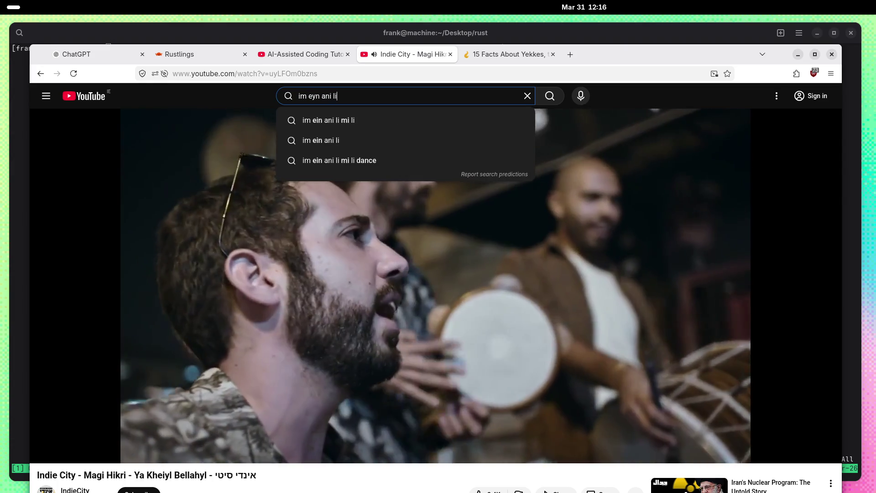
pyautogui.press('Return')
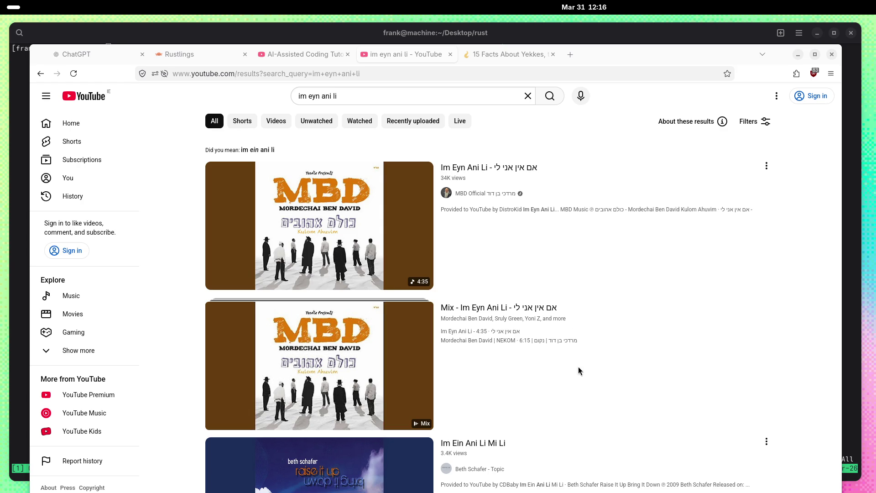
# Open chatgpt.com in a new tab.
pyautogui.hotkey('ctrl', 't')
pyautogui.write('chatgpt.com')
pyautogui.press('Return')
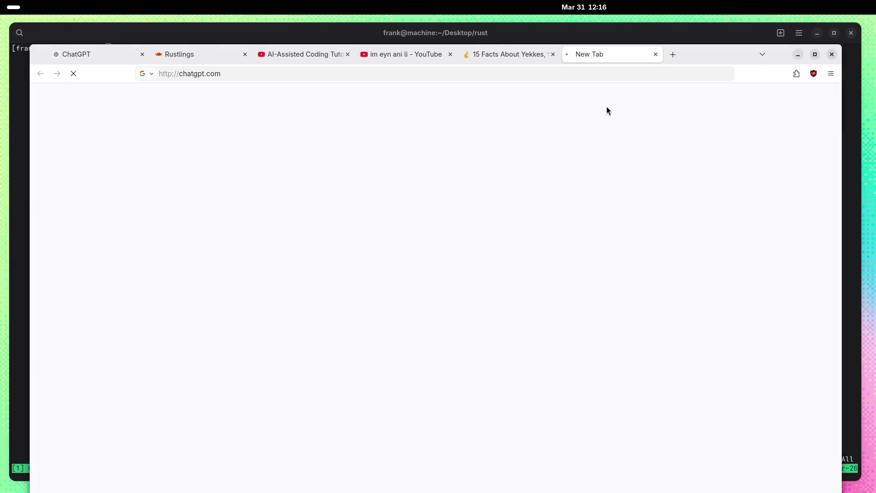
# Close the older ChatGPT tab and ask whether Cologne's 'Jeck' is related to 'Yekke'.
pyautogui.click(142, 54)
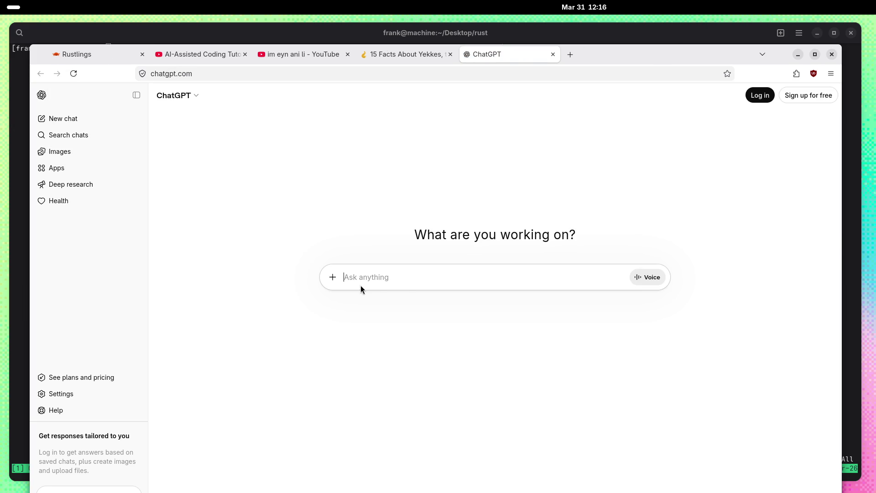
pyautogui.write('Ger')
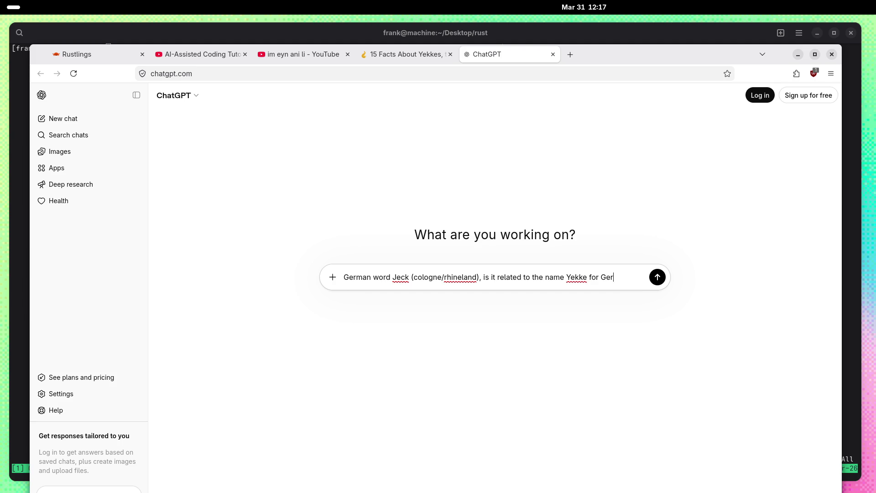
pyautogui.write('s?')
pyautogui.press('Return')
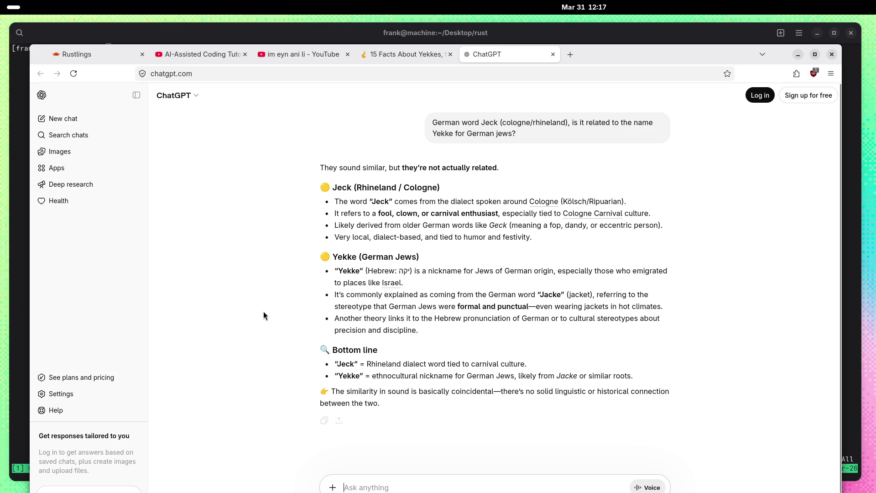
# Read the reply, then type the follow-up 'So where doe sthe word then come from?'.
pyautogui.scroll(-1, 272, 320)
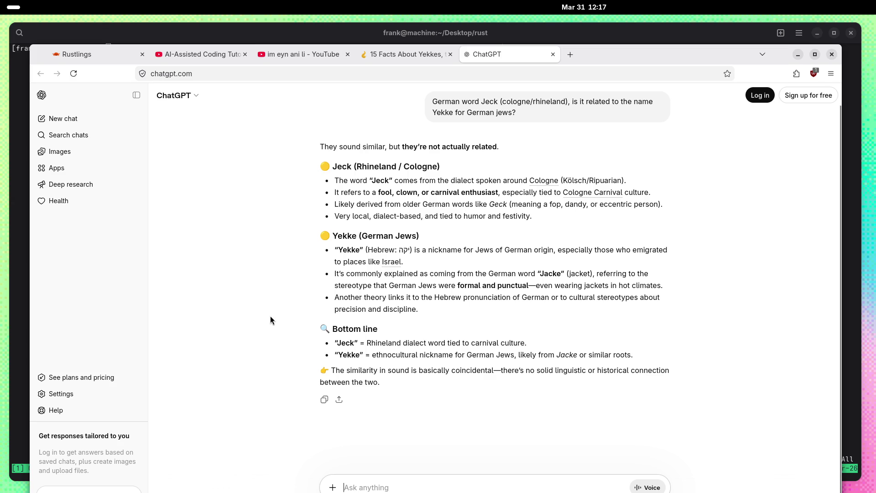
pyautogui.moveTo(340, 356); pyautogui.dragTo(361, 356)
pyautogui.click(386, 340)
pyautogui.click(519, 482)
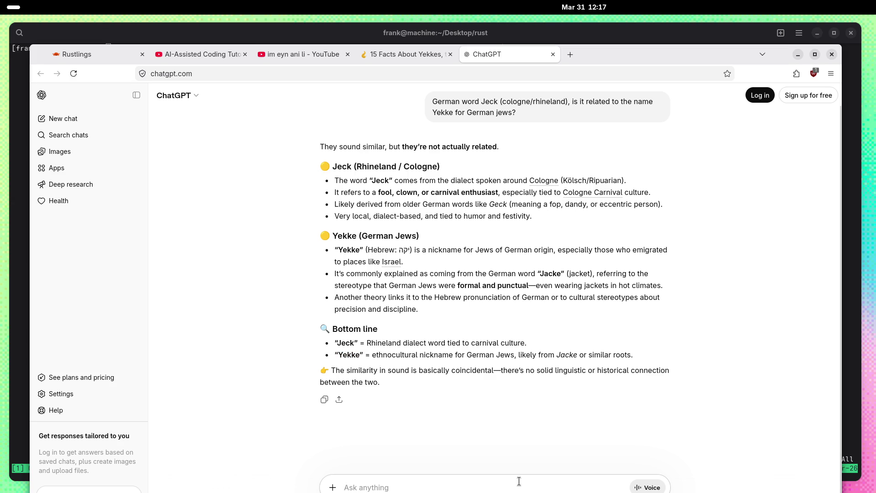
pyautogui.write('So where doe sthe w')
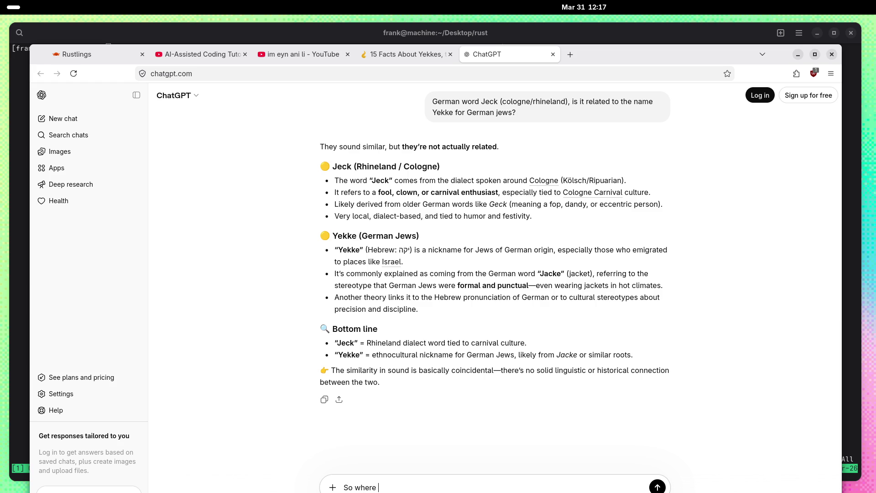
pyautogui.write('ord then come from')
pyautogui.write('?')
# Send the word-origin follow-up and draft the theory that Yekkes were carnival Jew impersonators.
pyautogui.press('Return')
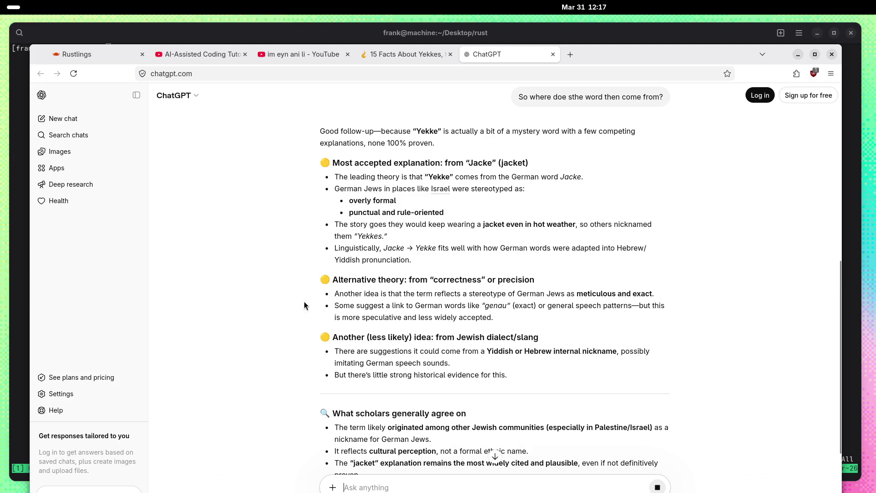
pyautogui.scroll(-4, 456, 310)
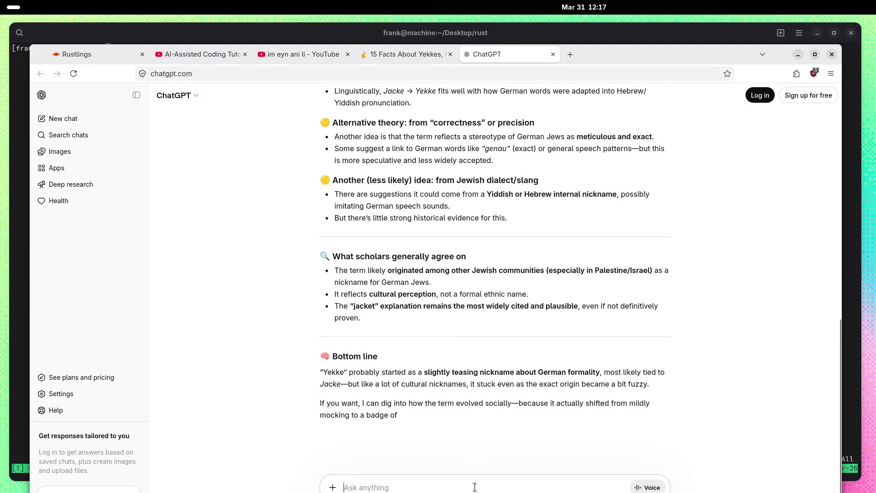
pyautogui.write('What if most G')
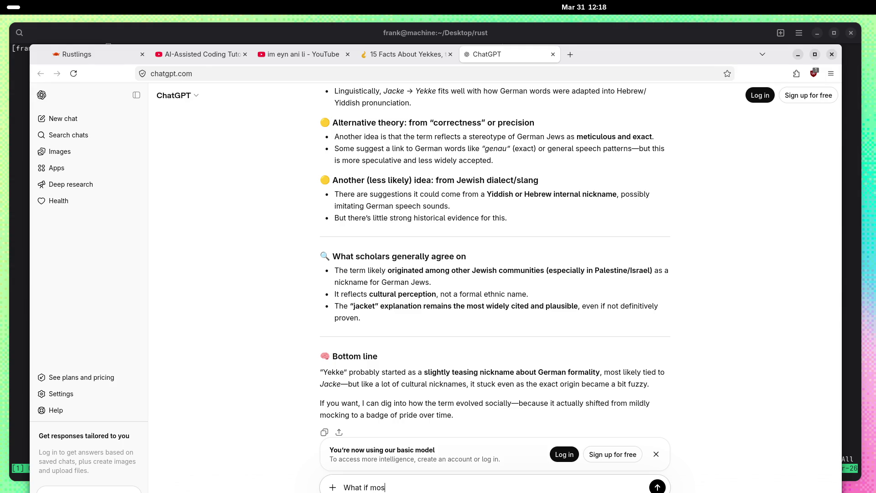
pyautogui.write('erman jews are')
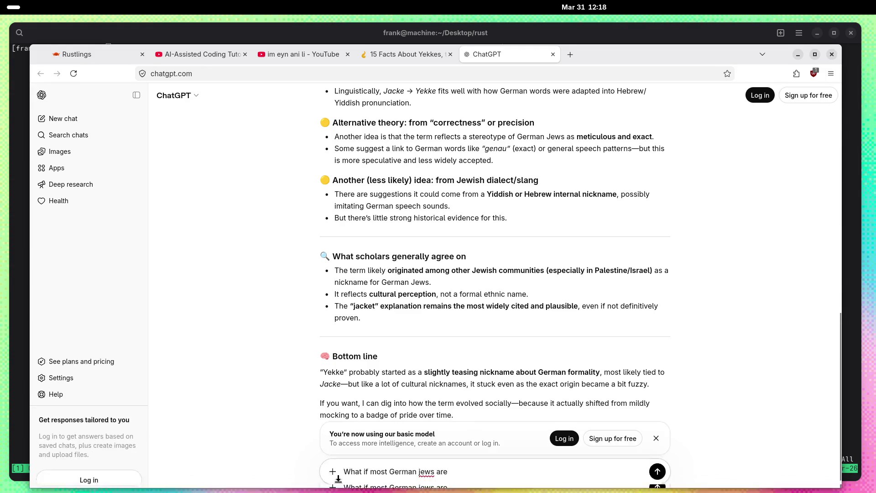
pyautogui.moveTo(425, 442); pyautogui.dragTo(413, 443)
pyautogui.write('J')
pyautogui.press('End')
pyautogui.write('actually just guys w')
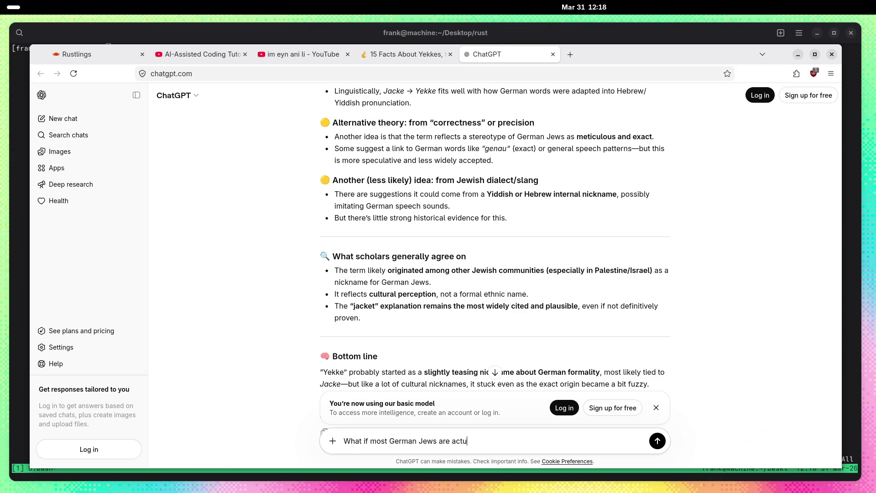
pyautogui.write('ho dressed upo')
pyautogui.press('BackSpace')
pyautogui.write('as Jews during car')
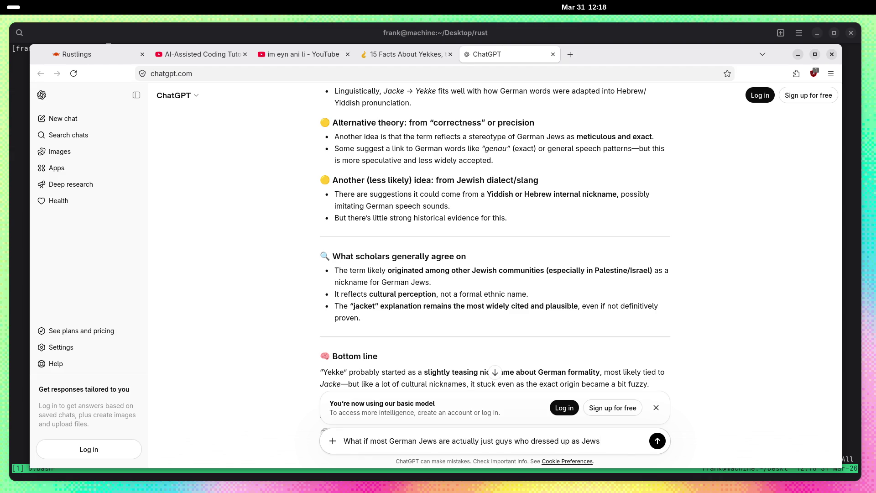
pyautogui.write('nival and like')
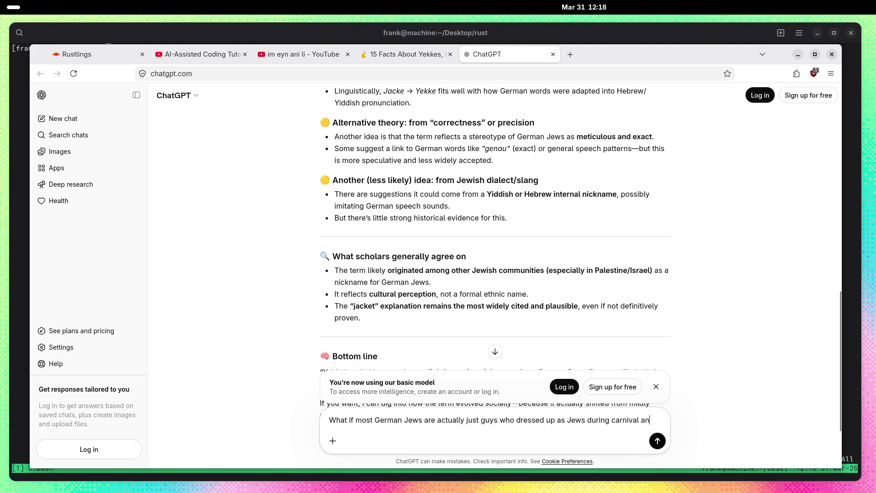
pyautogui.write('d it so much they')
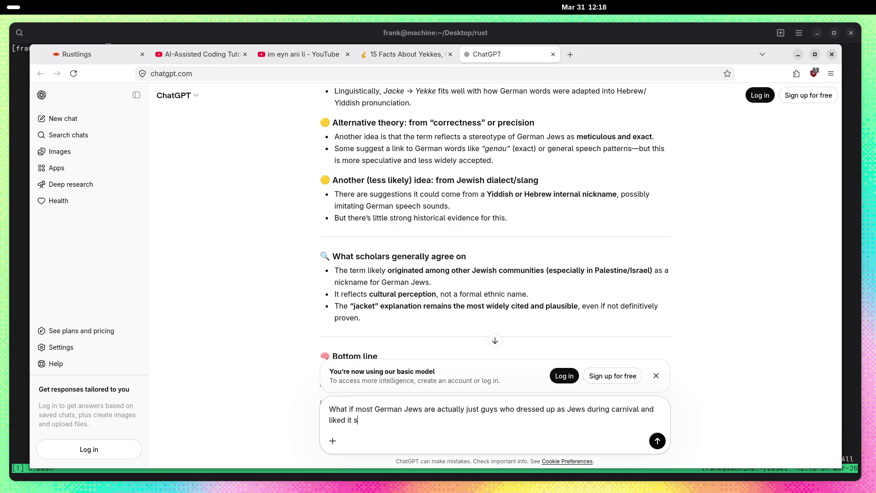
pyautogui.write(' kept doin')
pyautogui.write('g it? That cou')
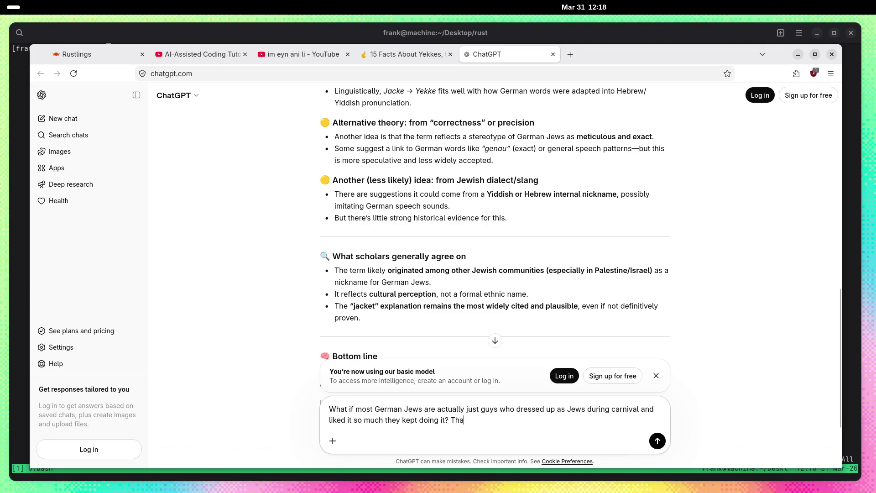
pyautogui.write('ld explain why t')
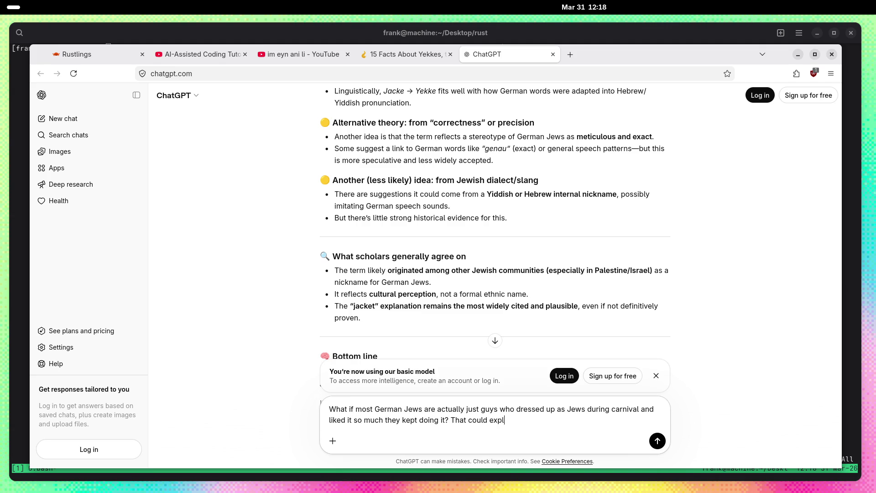
pyautogui.write('hey are called Yek')
pyautogui.write('ke')
# Send the carnival theory question, read the reply, and close the ChatGPT tab.
pyautogui.press('Return')
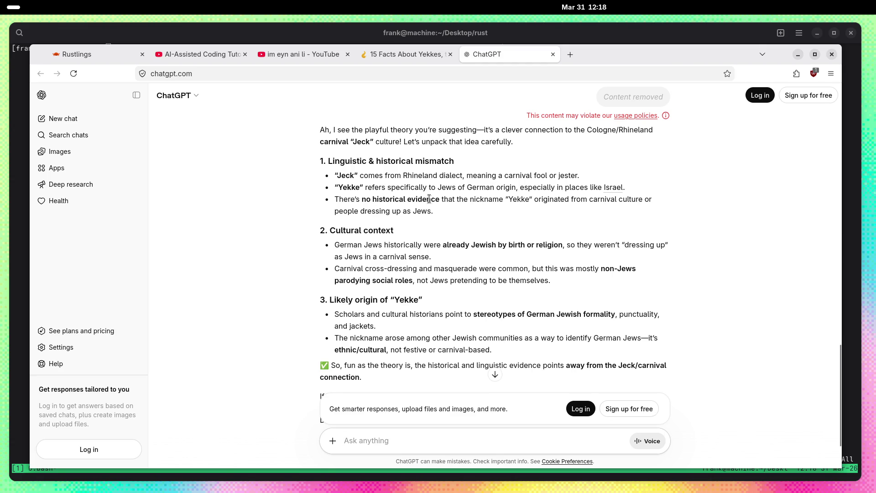
pyautogui.scroll(-2, 448, 230)
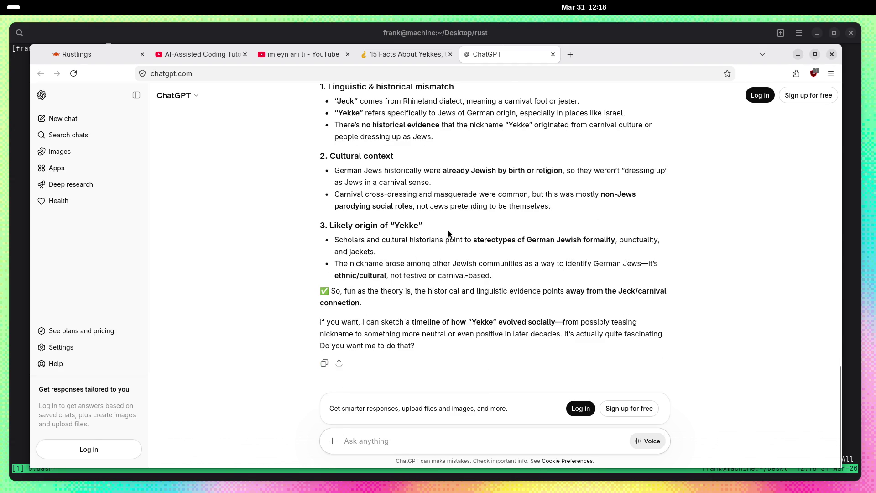
pyautogui.click(552, 55)
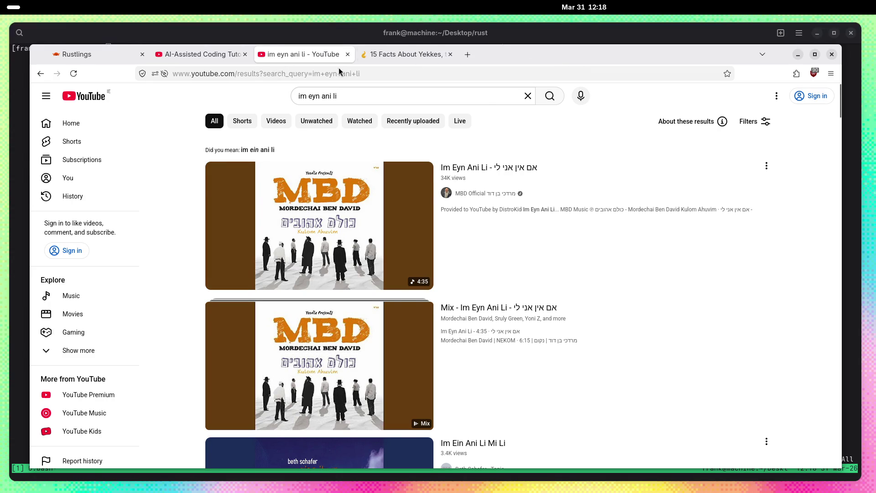
# Play Yonatan Razel's 'Im Eyn Ani Li' from All in All, then return to the Yekkes article.
pyautogui.click(416, 58)
pyautogui.click(305, 57)
pyautogui.scroll(-7, 153, 206)
pyautogui.scroll(-20, 155, 207)
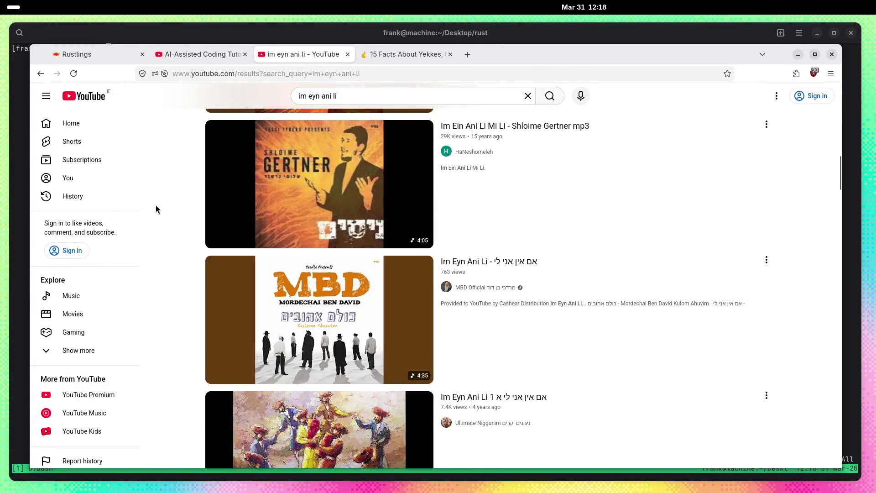
pyautogui.scroll(-20, 155, 206)
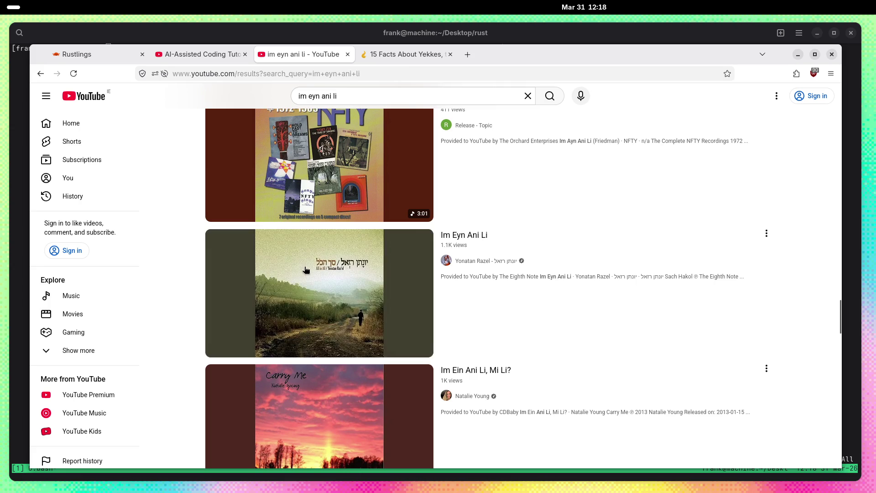
pyautogui.click(564, 252)
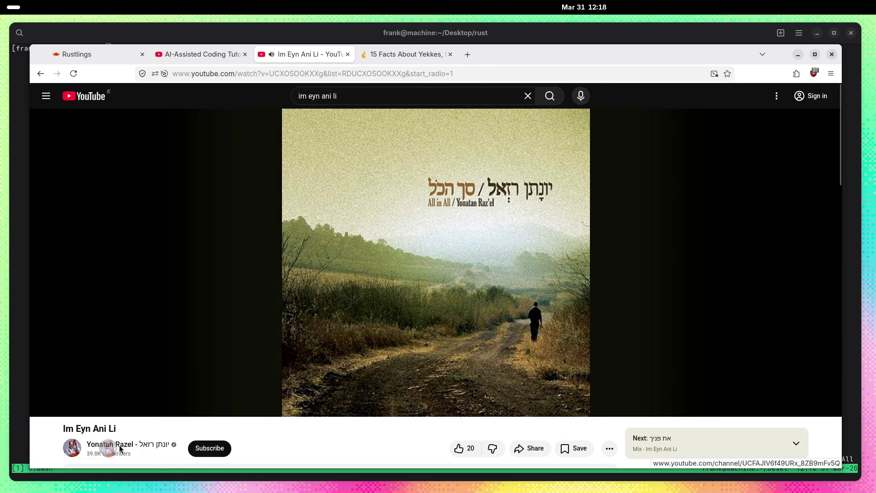
pyautogui.click(399, 59)
pyautogui.scroll(-4, 163, 318)
# Read the Yekkes article intro and first facts, highlighting 'never a single minute late'.
pyautogui.scroll(-4, 169, 308)
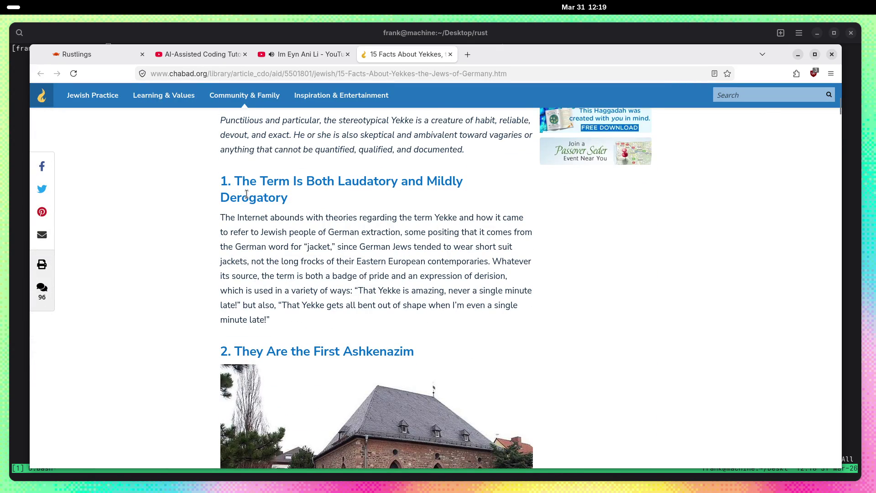
pyautogui.moveTo(221, 119)
pyautogui.mouseDown()
pyautogui.moveTo(283, 197)
pyautogui.moveTo(302, 206)
pyautogui.mouseUp()
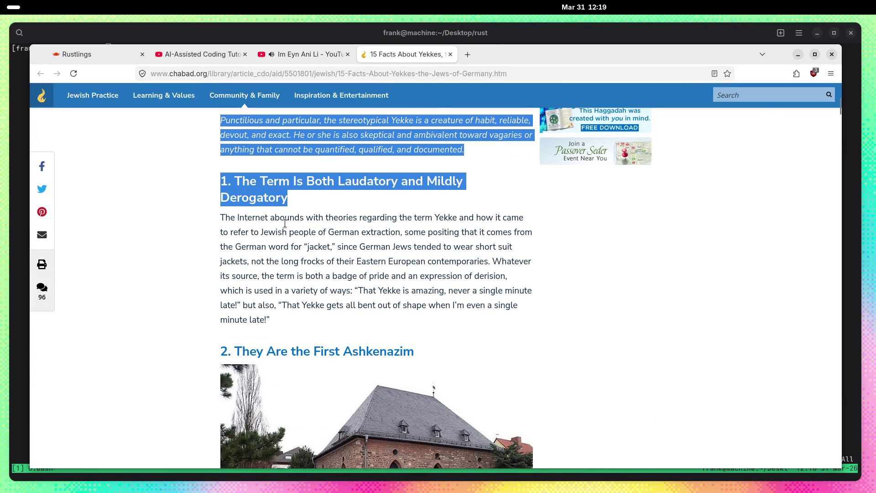
pyautogui.click(346, 211)
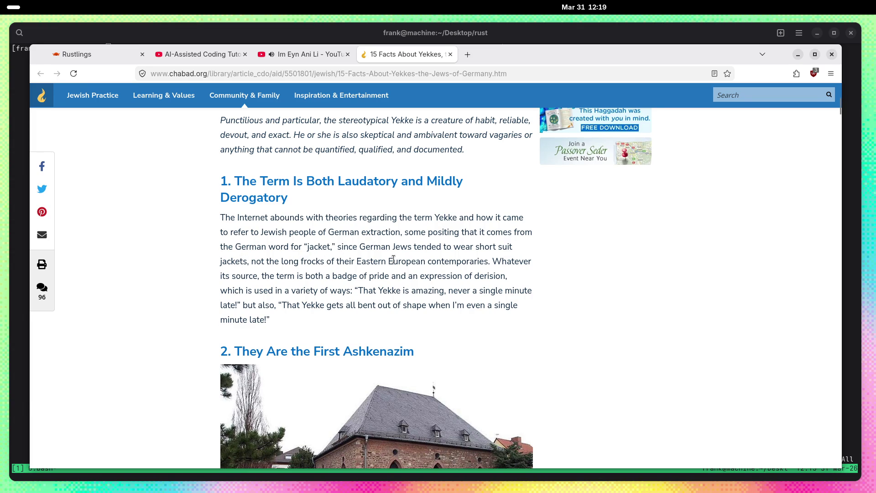
pyautogui.scroll(-2, 605, 251)
pyautogui.scroll(-2, 605, 251)
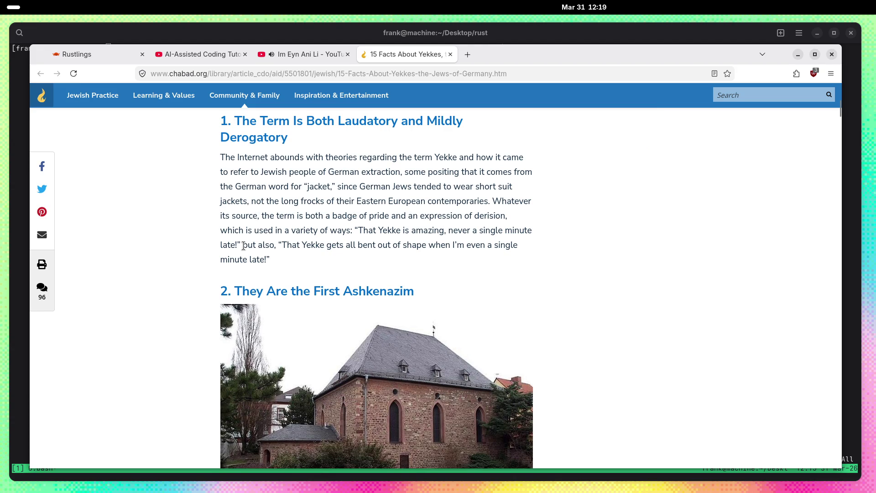
pyautogui.moveTo(235, 246)
pyautogui.mouseDown()
pyautogui.moveTo(224, 243)
pyautogui.moveTo(458, 229)
pyautogui.moveTo(449, 230)
pyautogui.mouseUp()
# Continue reading through the Yiddish and assimilation sections down to fact 7 on Frankfort.
pyautogui.scroll(-2, 620, 250)
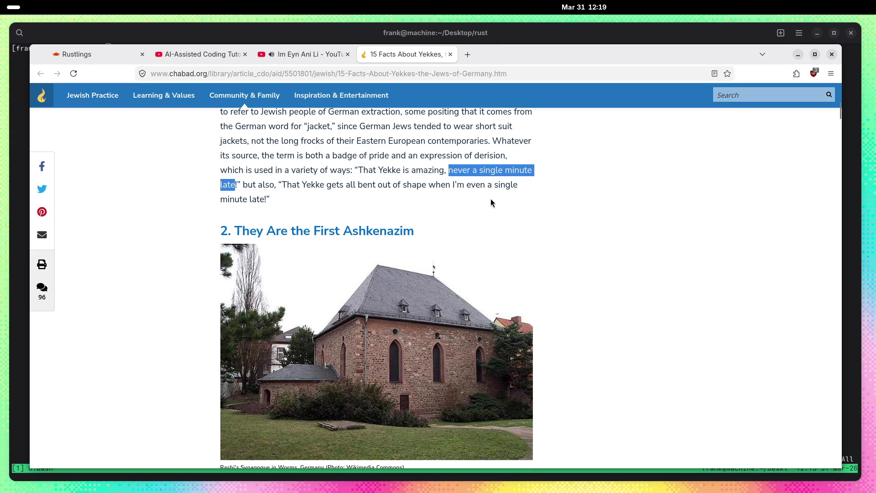
pyautogui.scroll(-2, 500, 219)
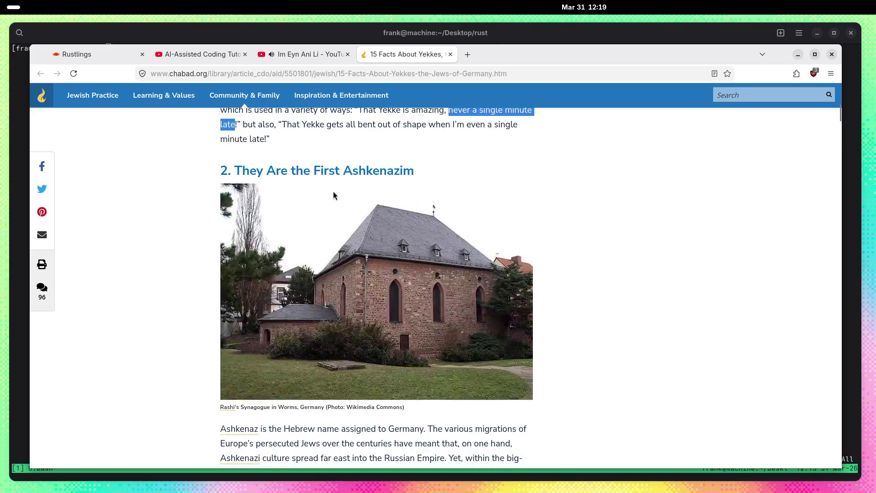
pyautogui.moveTo(238, 170); pyautogui.dragTo(678, 215)
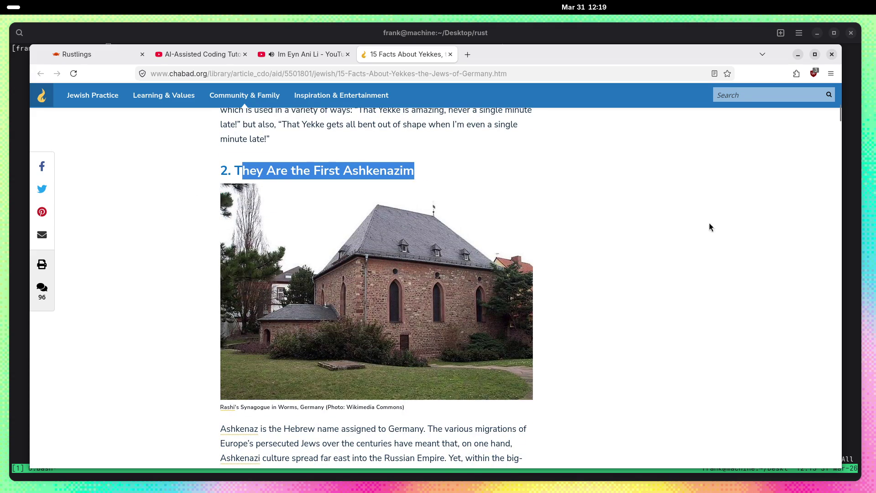
pyautogui.scroll(-2, 699, 229)
pyautogui.scroll(-2, 678, 237)
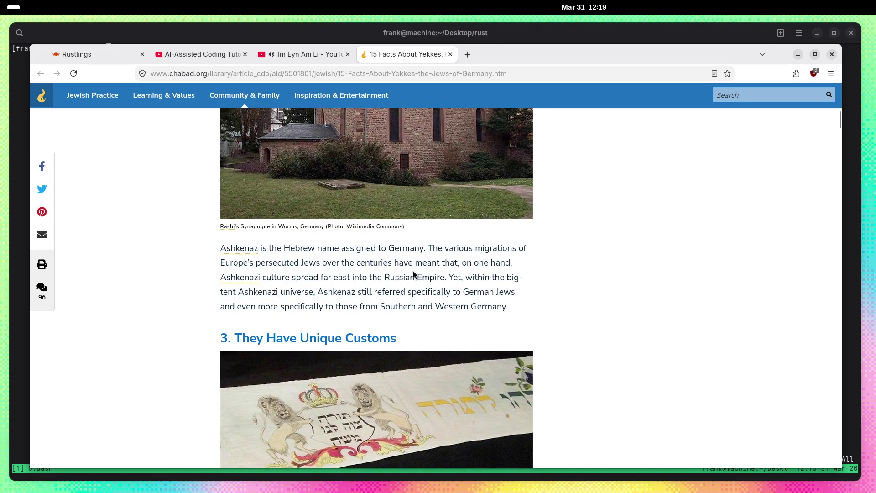
pyautogui.scroll(-2, 650, 279)
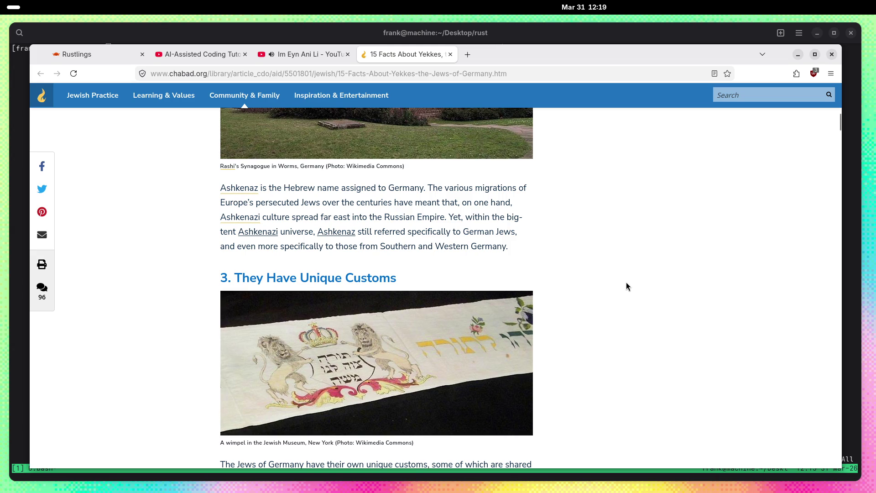
pyautogui.scroll(-3, 627, 286)
pyautogui.scroll(-5, 626, 287)
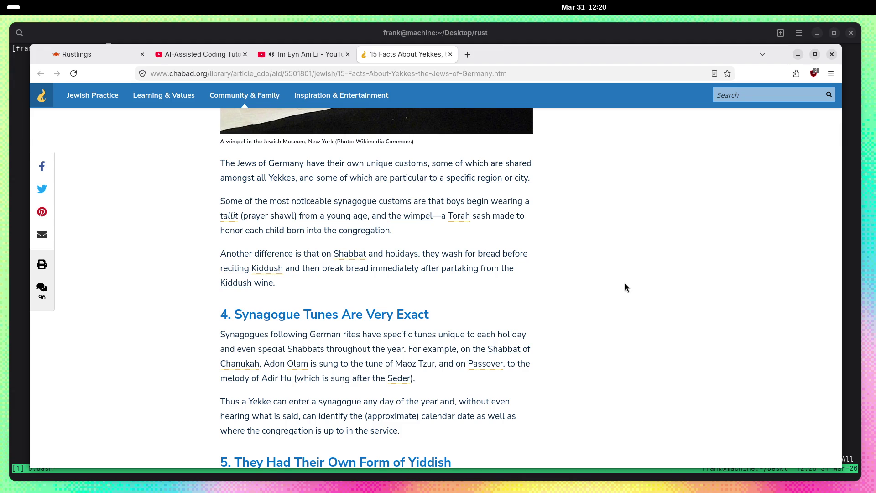
pyautogui.scroll(-4, 625, 287)
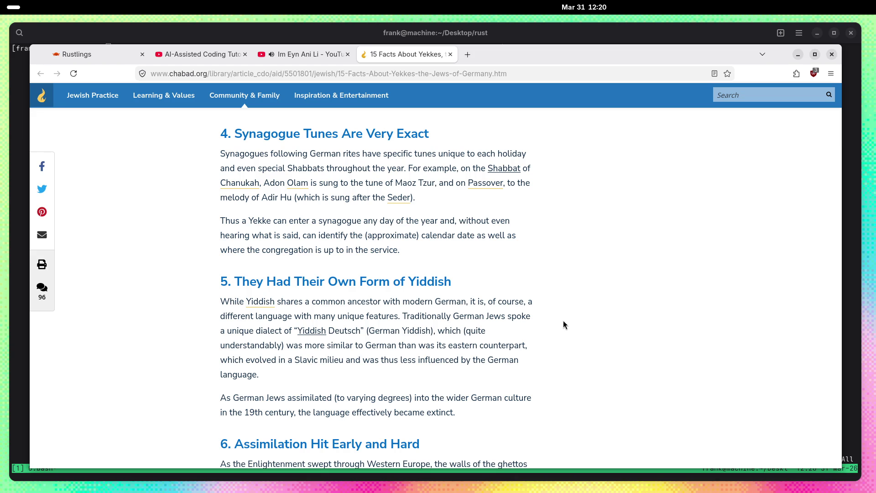
pyautogui.scroll(-4, 563, 322)
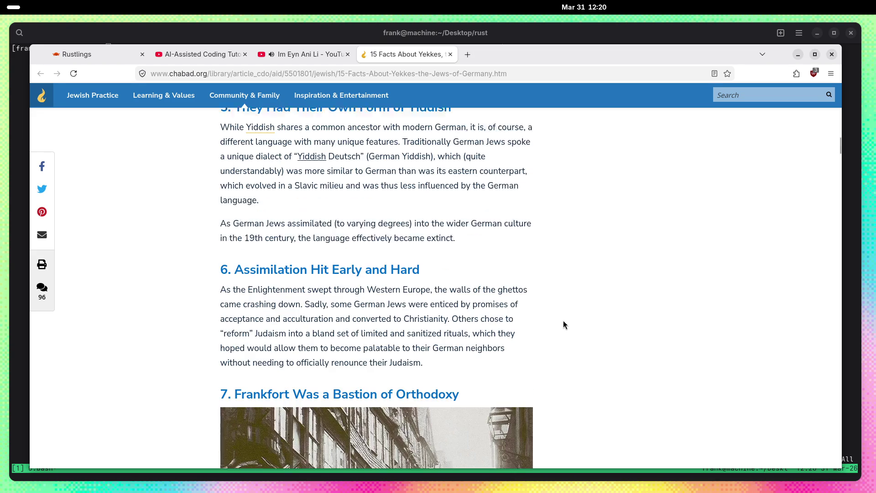
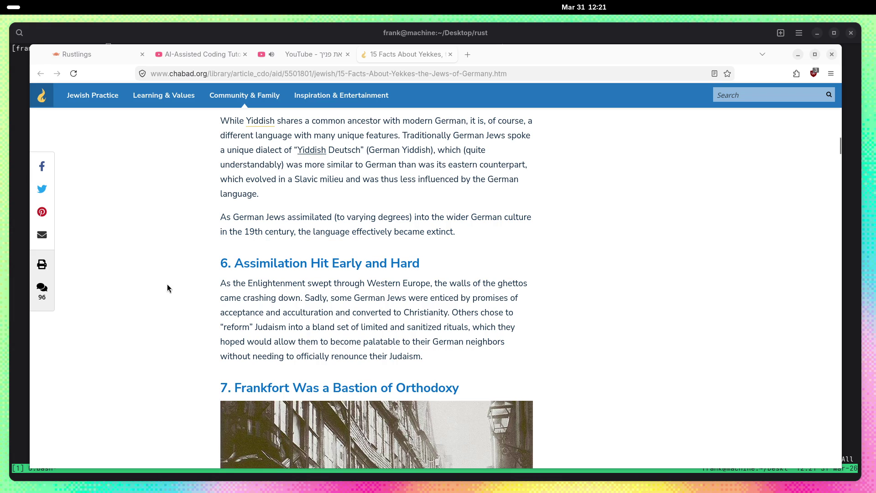
# Scroll to the Frankfurt photo, select 'Judengasse' in its caption, and open a new tab.
pyautogui.scroll(-3, 154, 275)
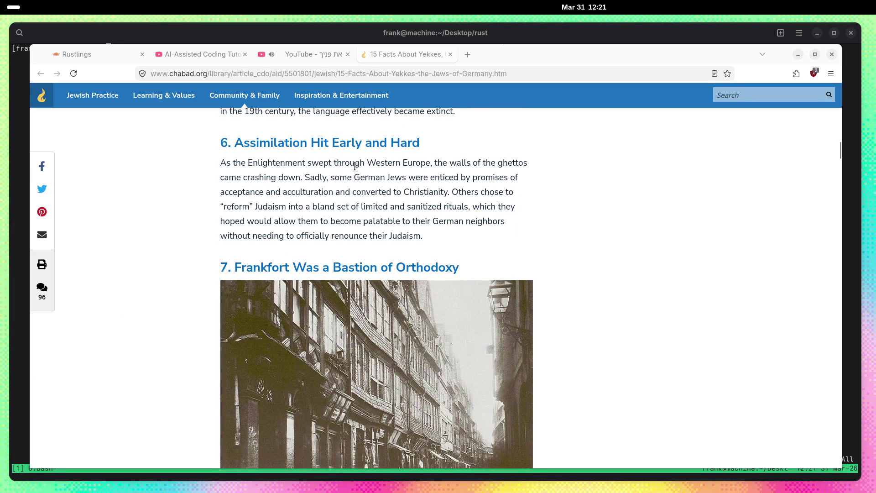
pyautogui.scroll(-3, 162, 243)
pyautogui.scroll(-3, 207, 234)
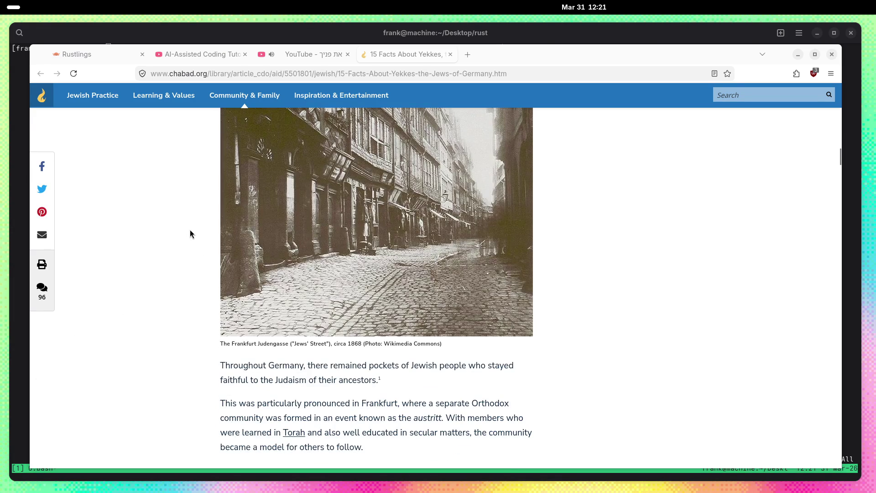
pyautogui.doubleClick(269, 344)
pyautogui.hotkey('ctrl', 'c')
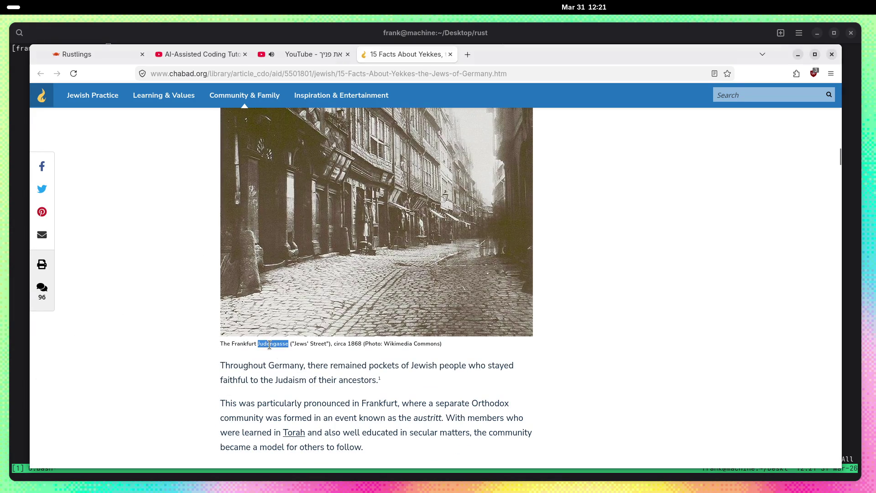
pyautogui.hotkey('ctrl', 't')
# Load maps.google.com and search the map for the pasted word Judengasse.
pyautogui.write('maps.google.com')
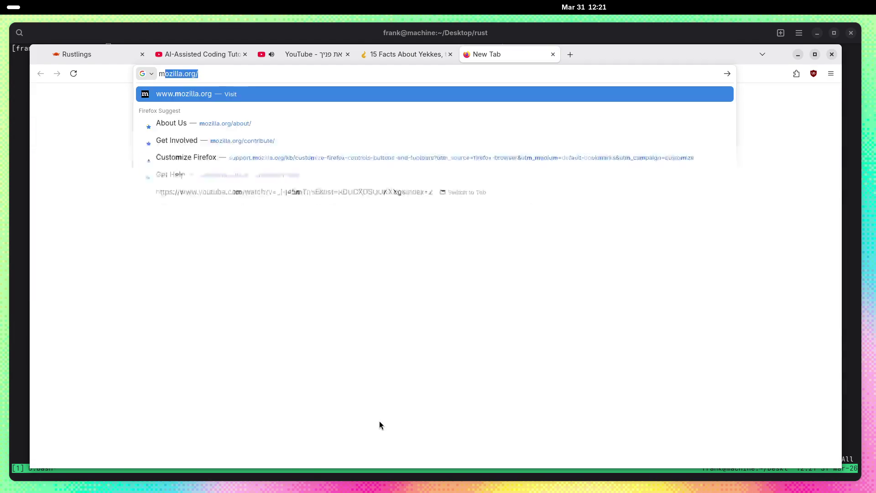
pyautogui.press('Return')
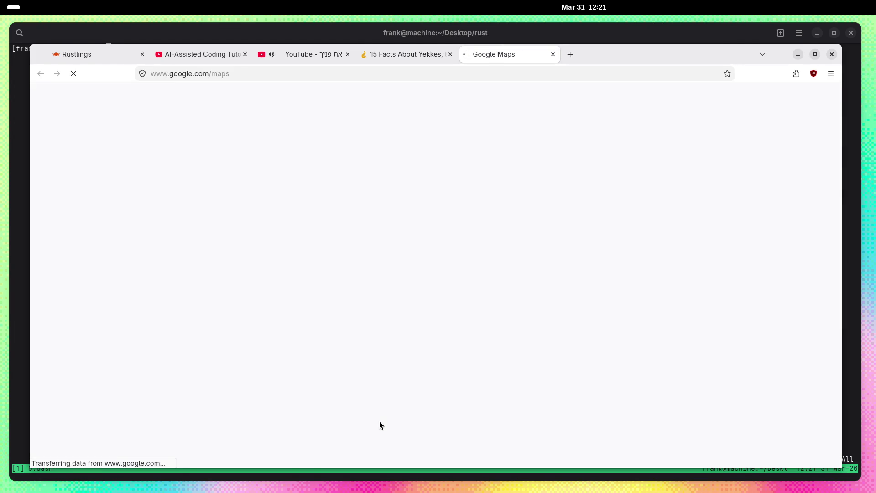
pyautogui.hotkey('ctrl', 'v')
pyautogui.press('Return')
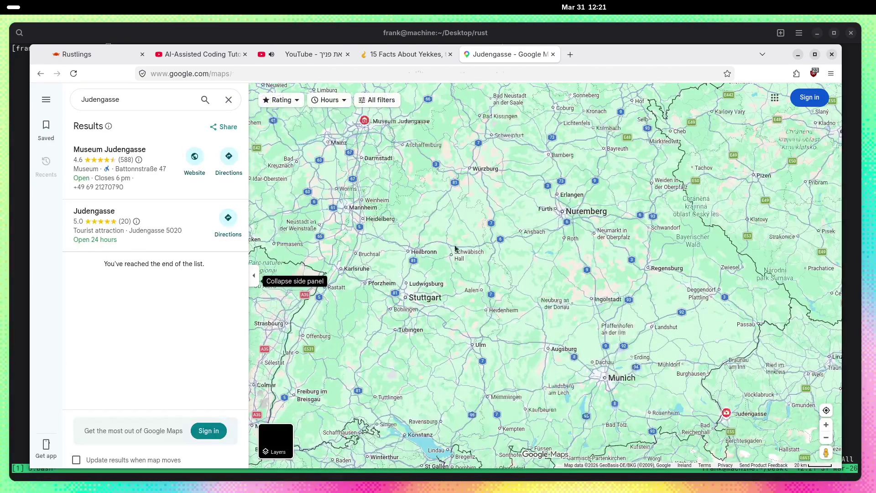
# Refine the search to 'Judengasse Frankfurt' and go to the Museum Judengasse place.
pyautogui.click(149, 96)
pyautogui.write('r')
pyautogui.press('BackSpace')
pyautogui.write('Frank')
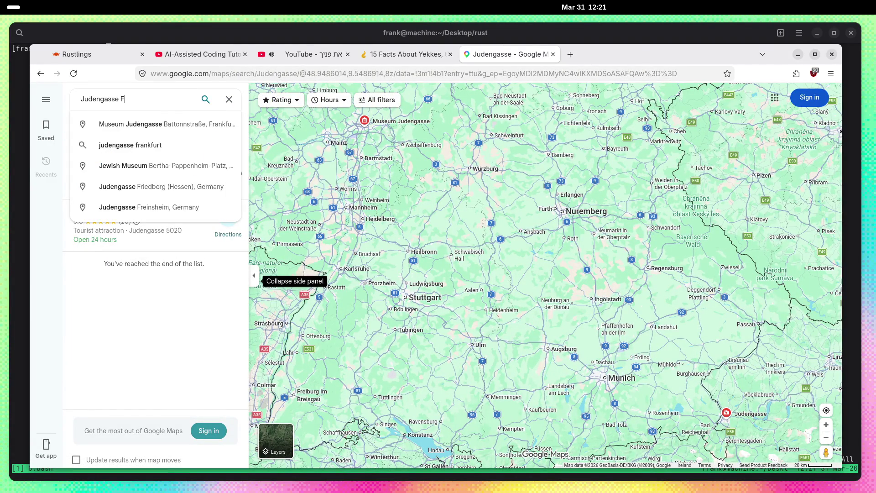
pyautogui.write('fur')
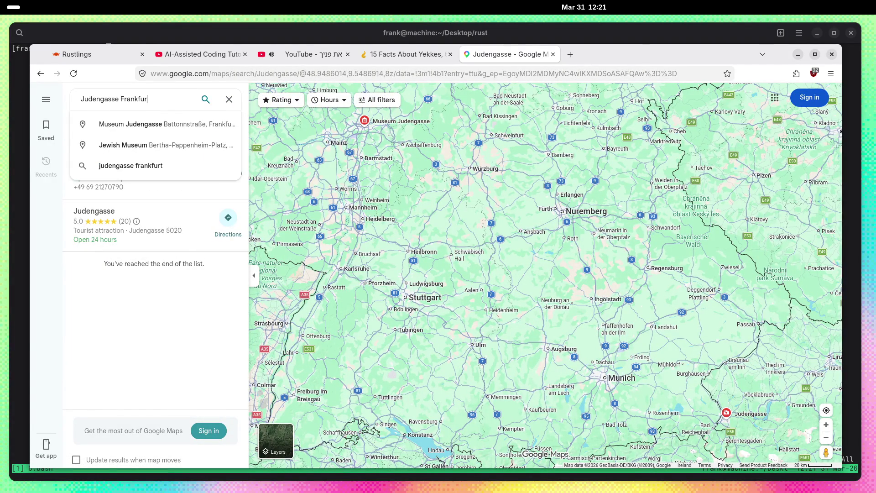
pyautogui.press('Down')
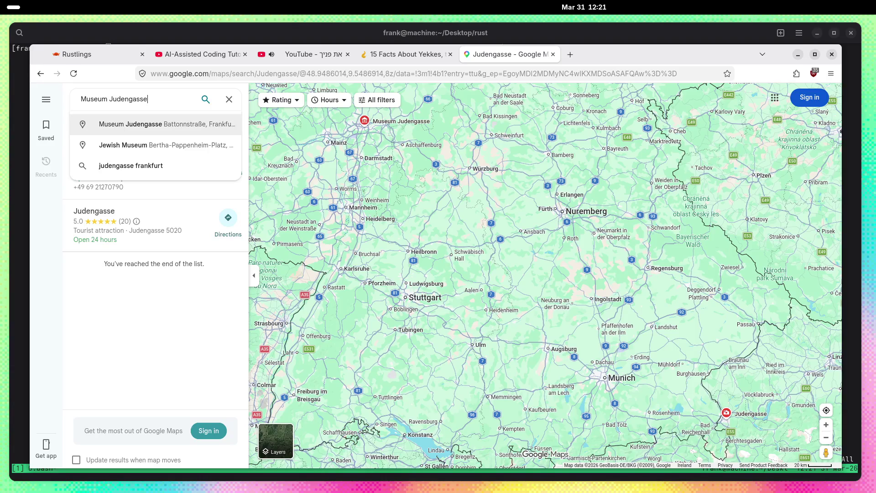
pyautogui.press('Return')
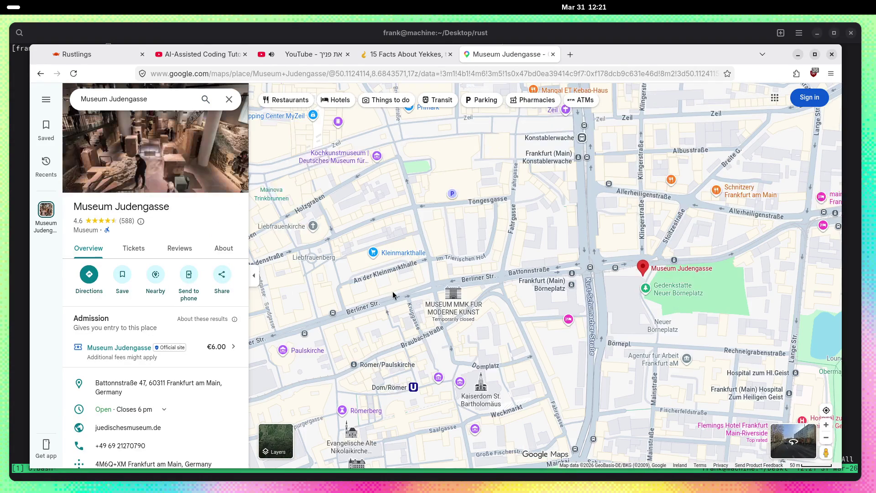
# Zoom in and open the photos of the Gedenkstätte Neuer Börneplatz memorial.
pyautogui.scroll(3, 666, 278)
pyautogui.scroll(2, 680, 281)
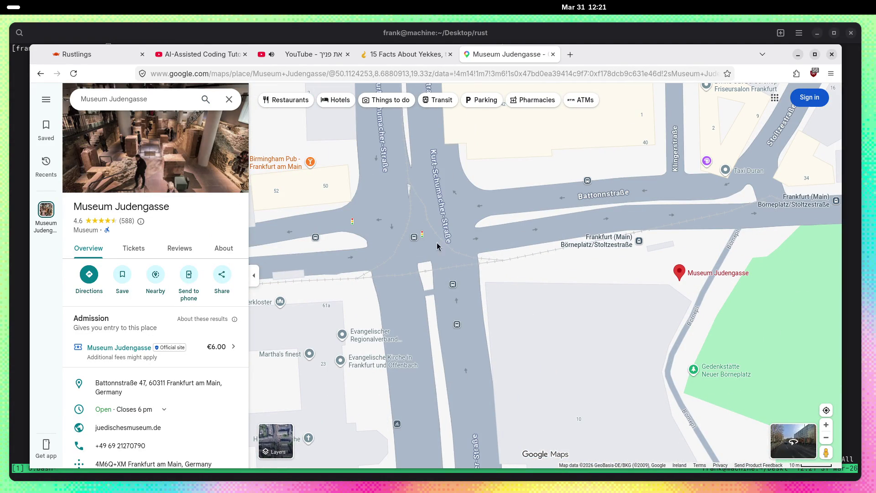
pyautogui.click(718, 373)
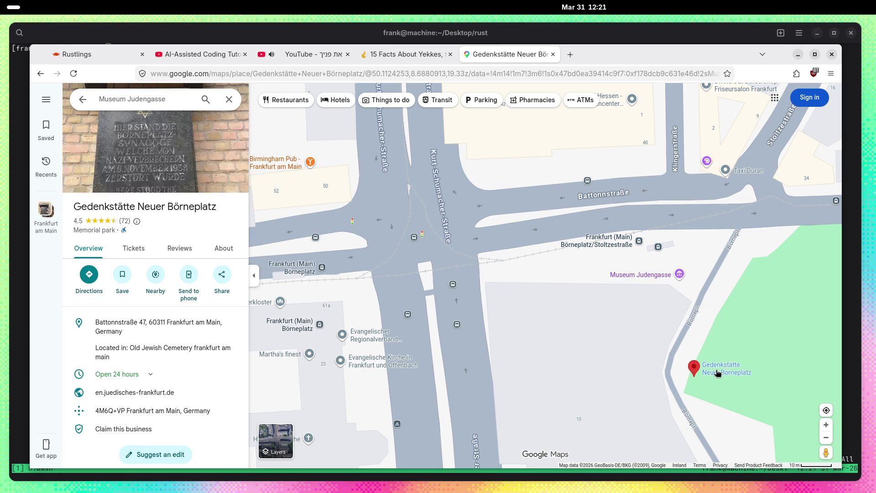
pyautogui.click(238, 155)
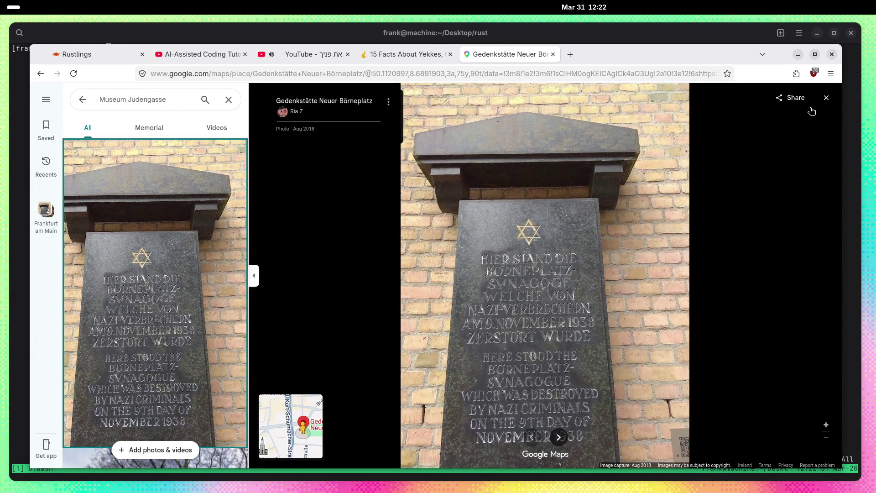
# Return to Museum Judengasse's photo gallery and view the wall of name blocks photo.
pyautogui.click(827, 98)
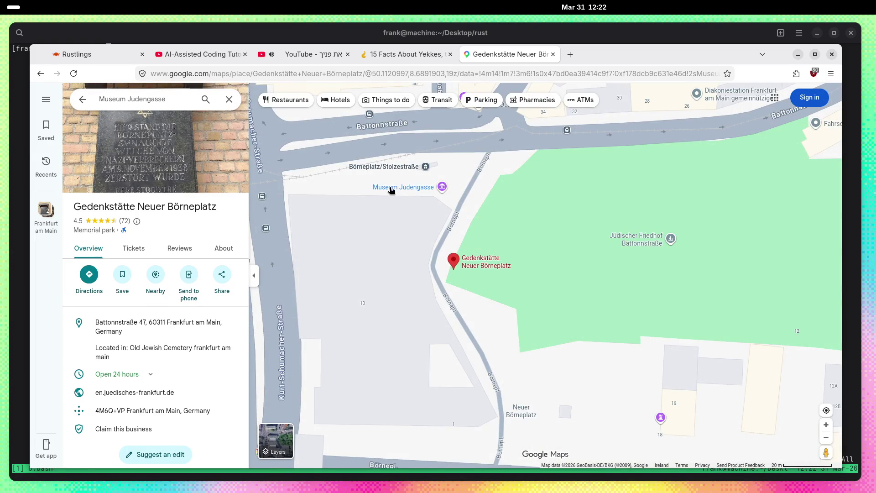
pyautogui.click(391, 188)
pyautogui.click(152, 168)
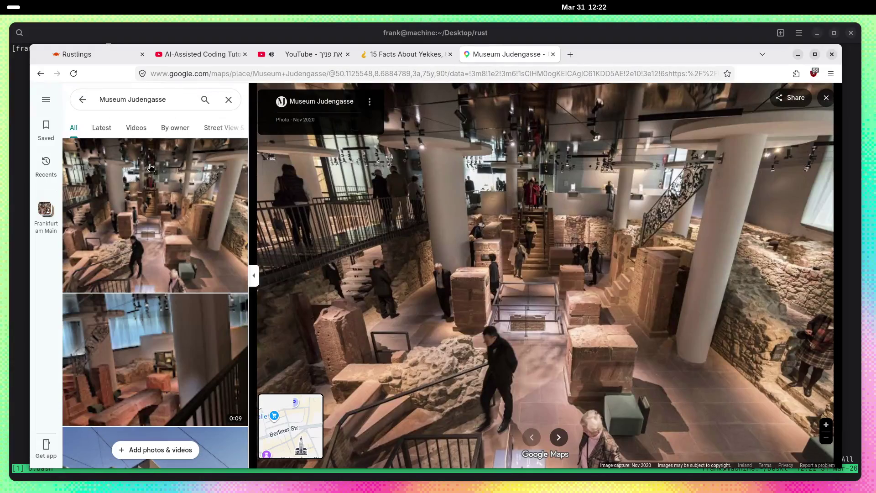
pyautogui.scroll(-10, 164, 211)
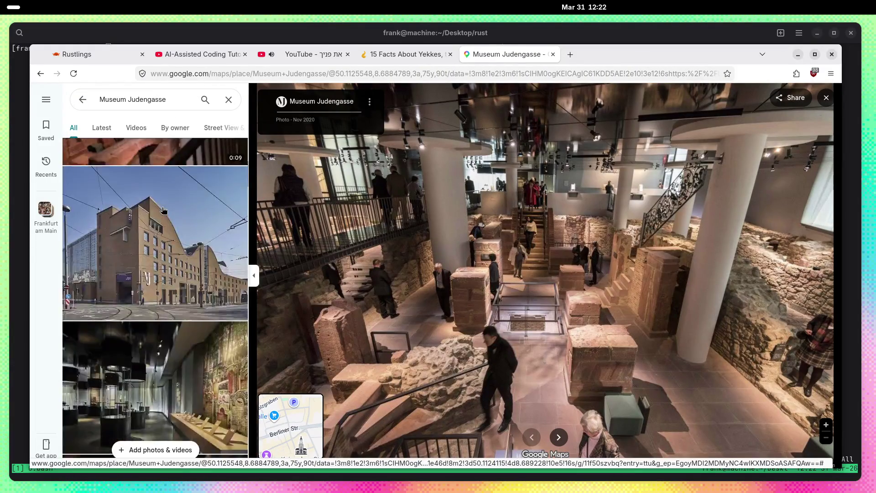
pyautogui.scroll(-5, 163, 209)
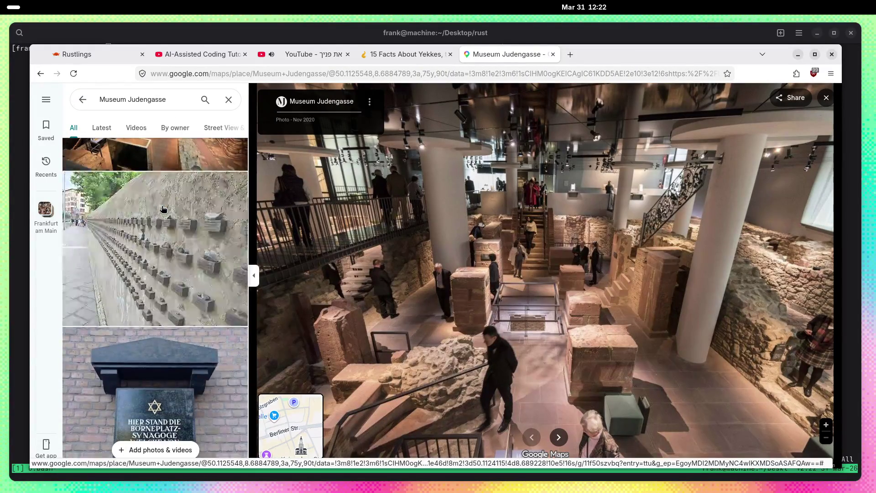
pyautogui.click(164, 210)
pyautogui.scroll(5, 708, 201)
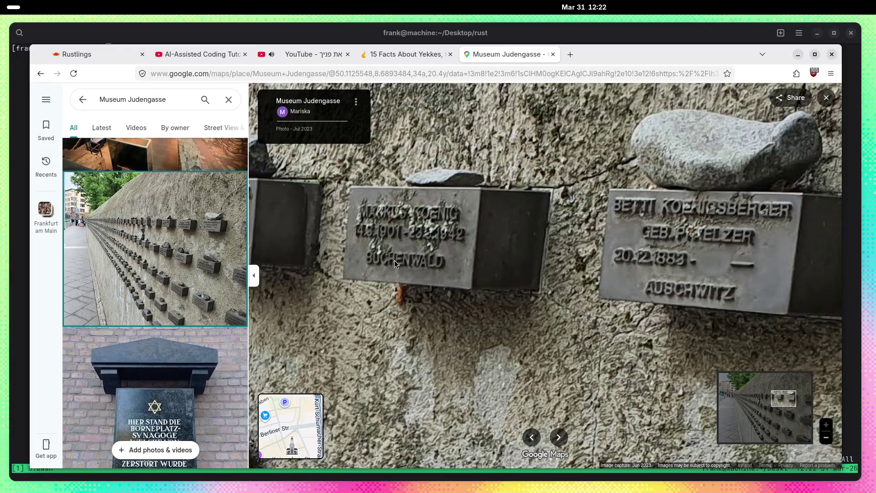
pyautogui.scroll(-3, 394, 261)
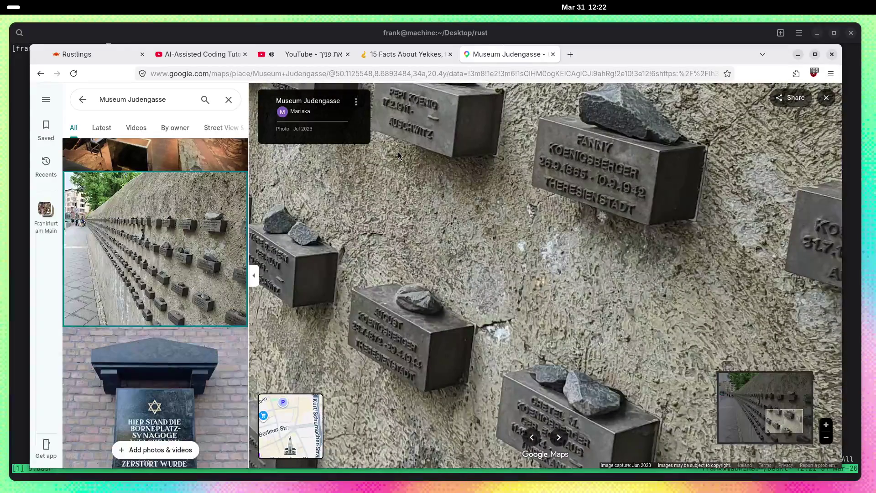
pyautogui.moveTo(398, 152)
pyautogui.mouseDown()
pyautogui.moveTo(463, 185)
pyautogui.moveTo(464, 298)
pyautogui.moveTo(453, 180)
pyautogui.mouseUp()
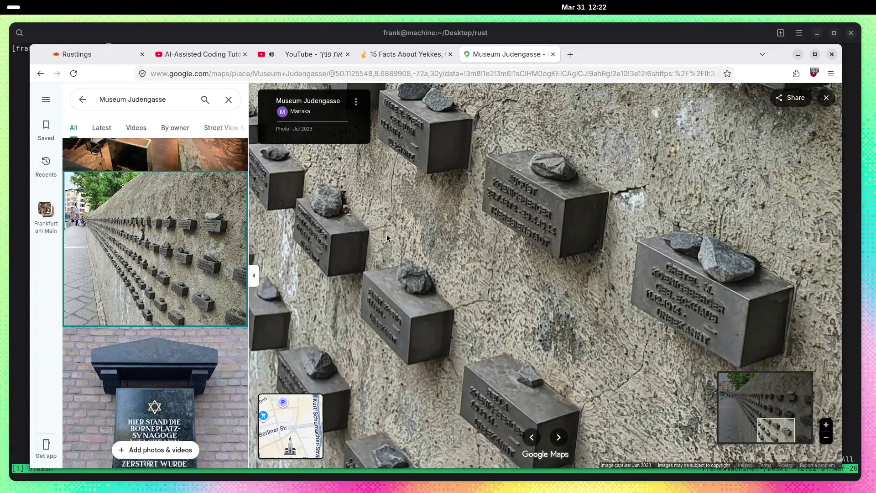
# View the menorah, old cemetery and wide cemetery photos in the gallery.
pyautogui.scroll(-5, 391, 239)
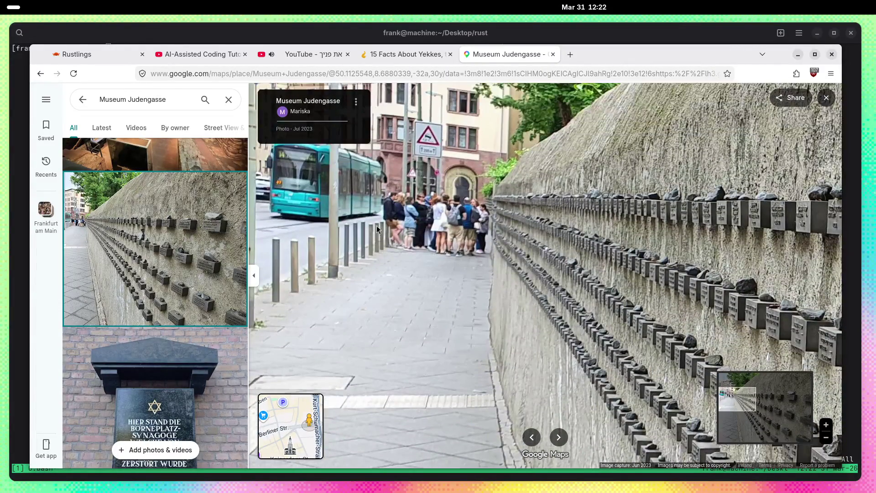
pyautogui.scroll(-10, 157, 220)
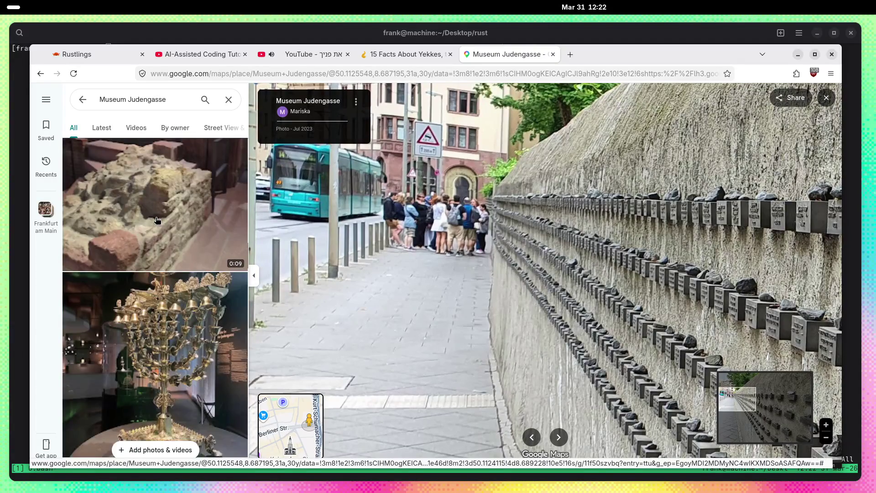
pyautogui.scroll(-3, 157, 220)
pyautogui.click(165, 184)
pyautogui.scroll(-3, 163, 177)
pyautogui.scroll(-10, 163, 177)
pyautogui.scroll(1, 162, 183)
pyautogui.click(175, 247)
pyautogui.scroll(-10, 177, 242)
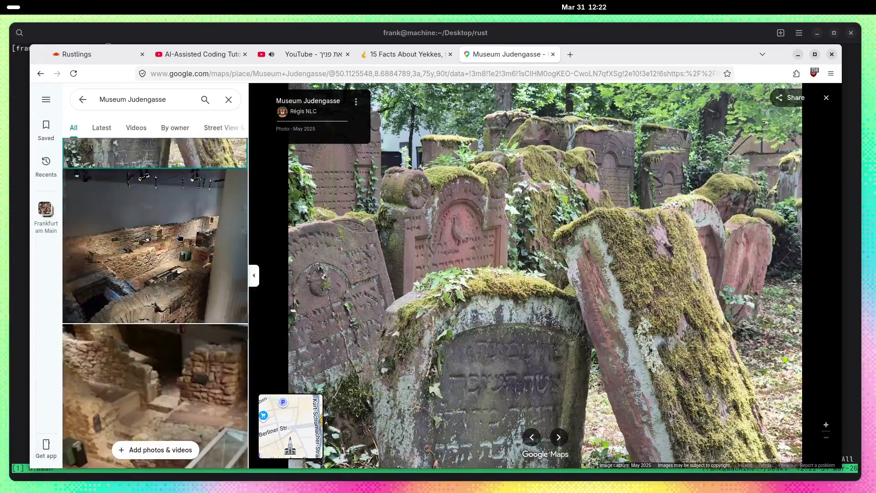
pyautogui.scroll(-10, 179, 238)
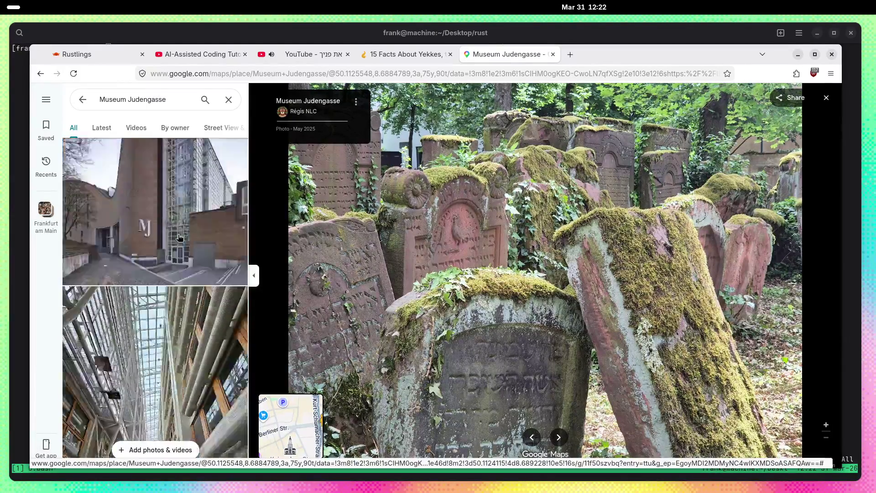
pyautogui.scroll(-10, 178, 238)
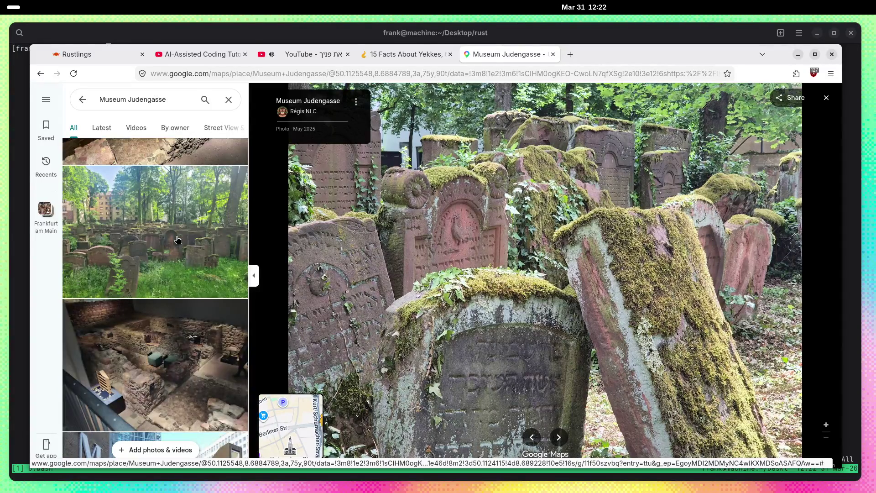
pyautogui.click(178, 239)
# View the jewelled tower, silver menorah, tall golden menorah and menorah-with-shrine photos.
pyautogui.scroll(5, 178, 240)
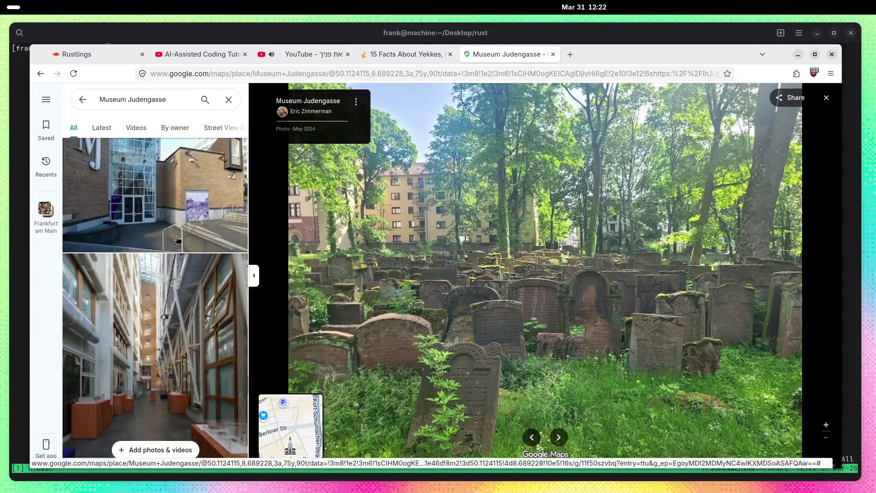
pyautogui.scroll(-4, 178, 240)
pyautogui.scroll(-10, 178, 239)
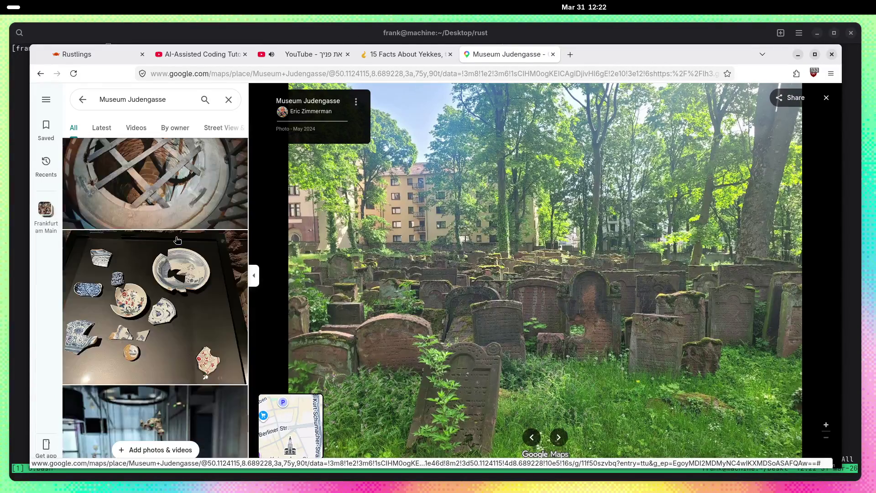
pyautogui.scroll(5, 178, 239)
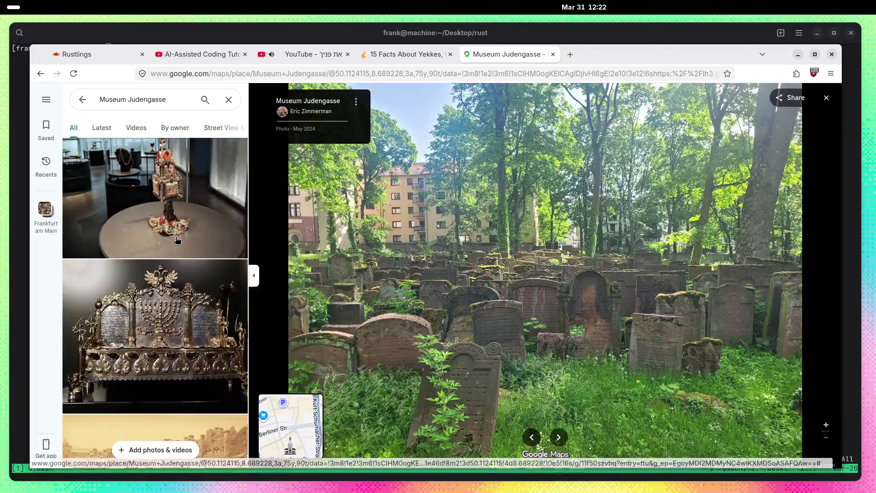
pyautogui.click(178, 240)
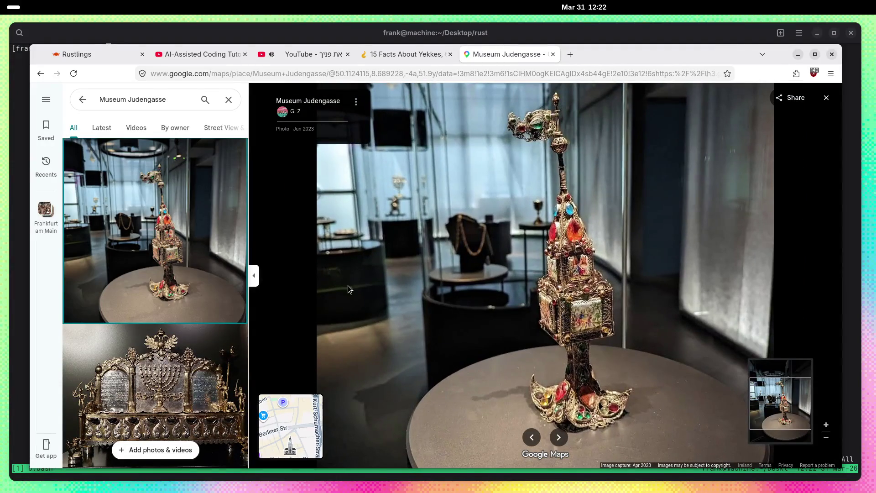
pyautogui.scroll(-2, 160, 287)
pyautogui.scroll(-2, 160, 287)
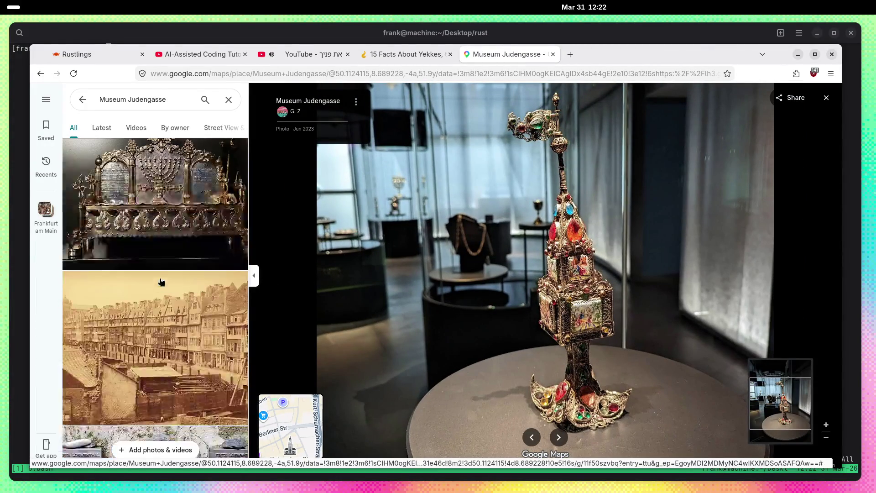
pyautogui.click(167, 220)
pyautogui.scroll(-5, 167, 219)
pyautogui.scroll(-4, 167, 220)
pyautogui.scroll(-10, 167, 220)
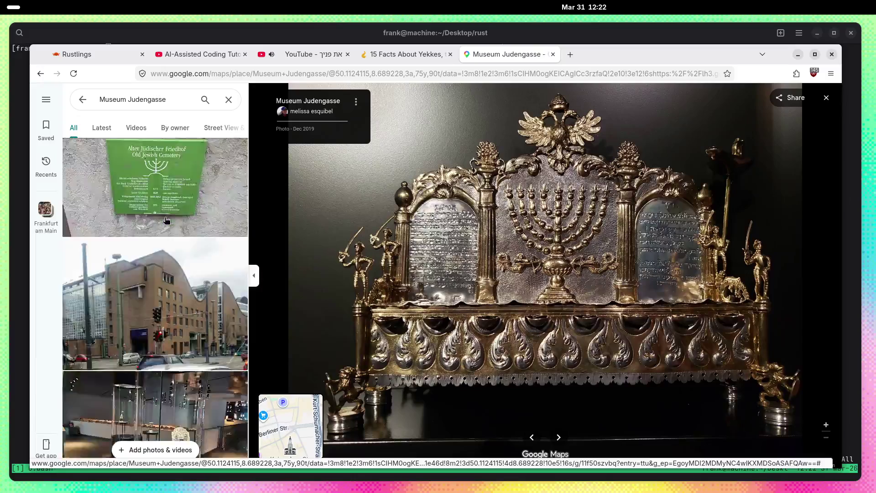
pyautogui.scroll(-3, 166, 221)
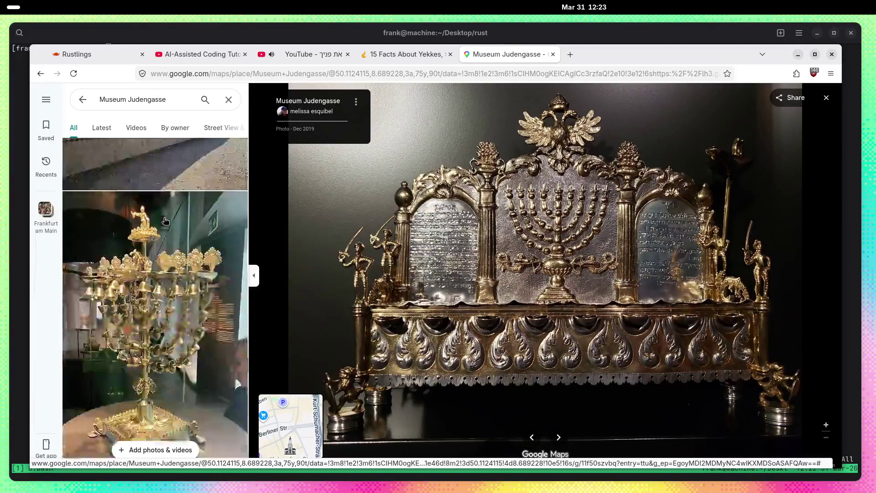
pyautogui.click(166, 221)
pyautogui.scroll(-3, 166, 221)
pyautogui.scroll(-5, 166, 221)
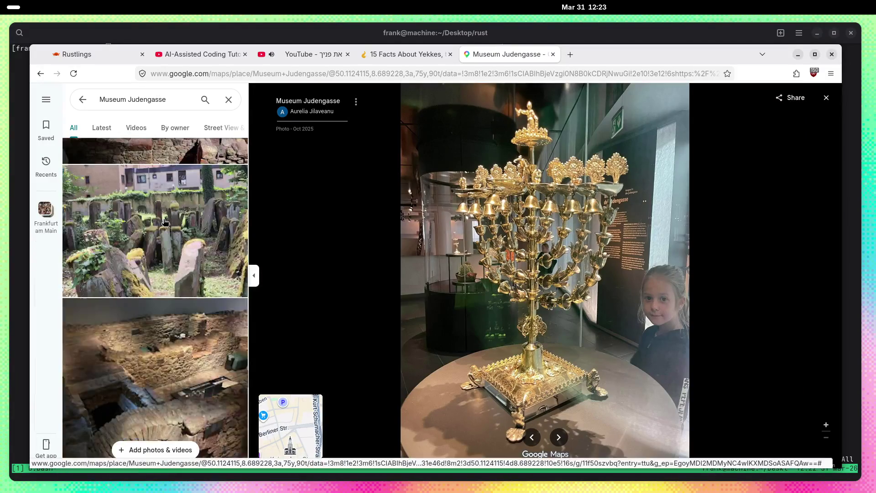
pyautogui.scroll(-5, 165, 222)
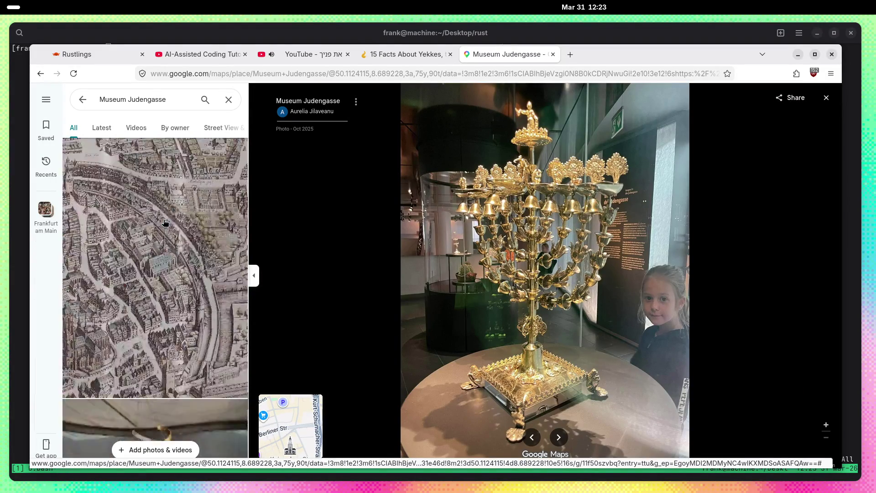
pyautogui.scroll(-5, 165, 222)
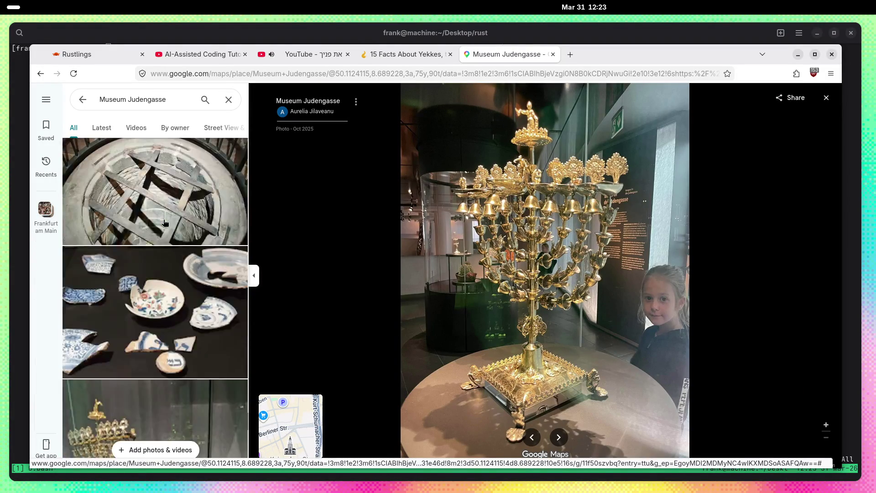
pyautogui.click(165, 222)
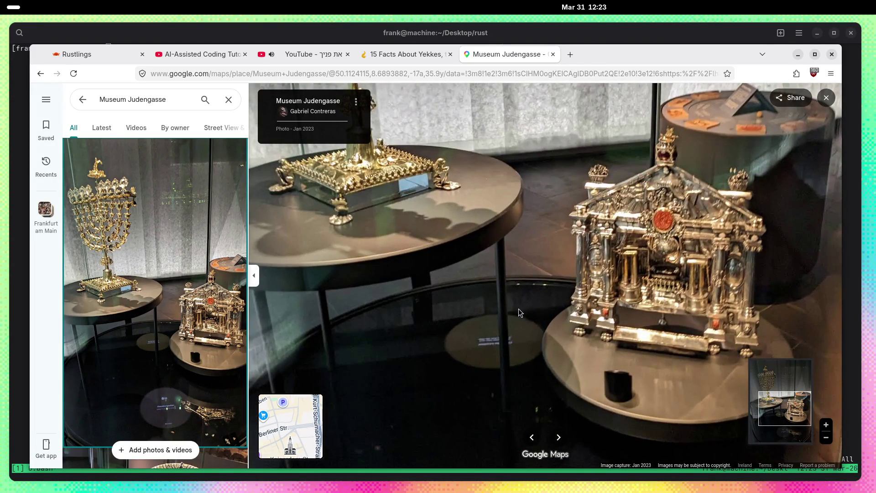
# View the Torah shield, memorial plaque, MJ entrance, silver shrine and wrought-iron arch photos.
pyautogui.scroll(-5, 183, 272)
pyautogui.scroll(-3, 183, 272)
pyautogui.click(201, 258)
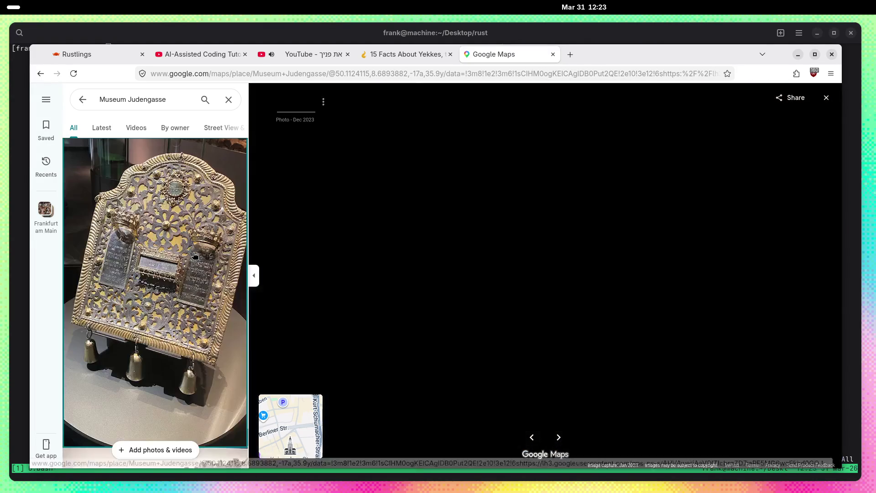
pyautogui.scroll(3, 625, 254)
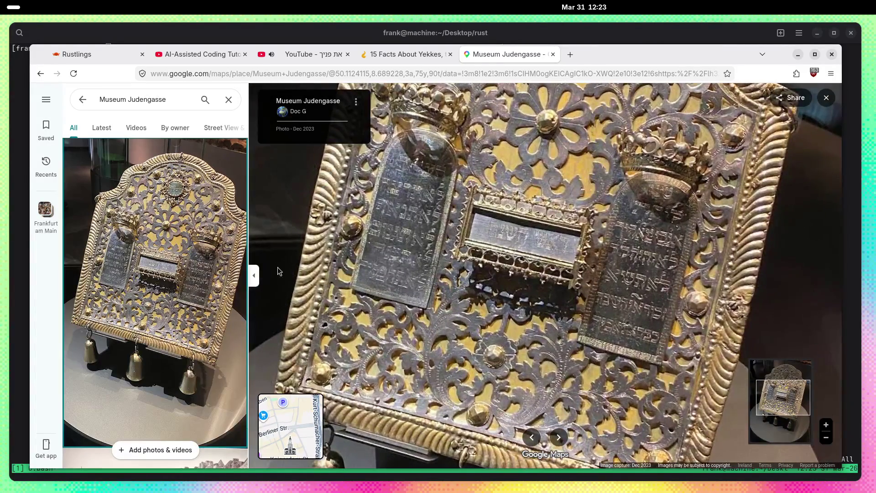
pyautogui.scroll(-3, 88, 244)
pyautogui.scroll(-5, 119, 257)
pyautogui.scroll(-5, 137, 256)
pyautogui.scroll(5, 137, 257)
pyautogui.click(173, 324)
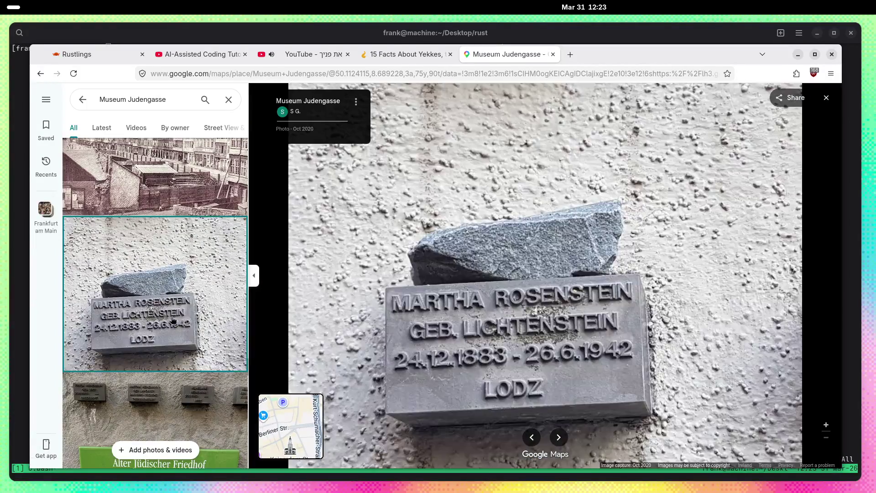
pyautogui.scroll(-10, 178, 302)
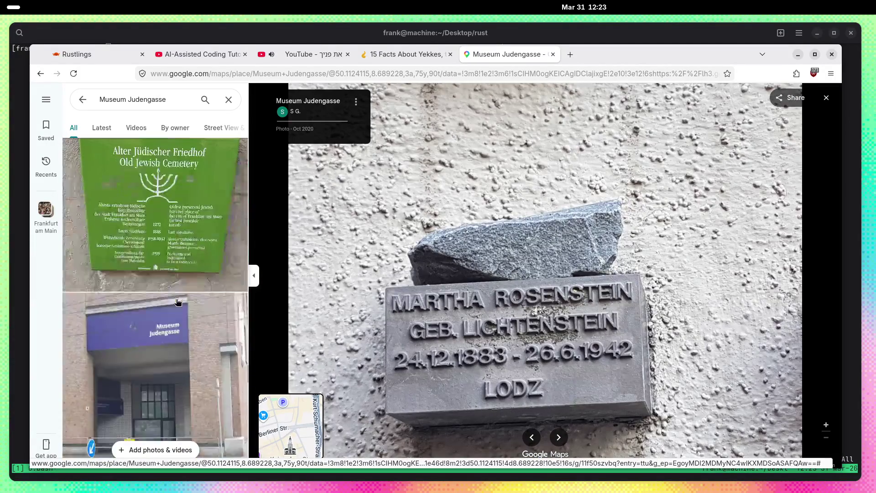
pyautogui.scroll(-10, 178, 301)
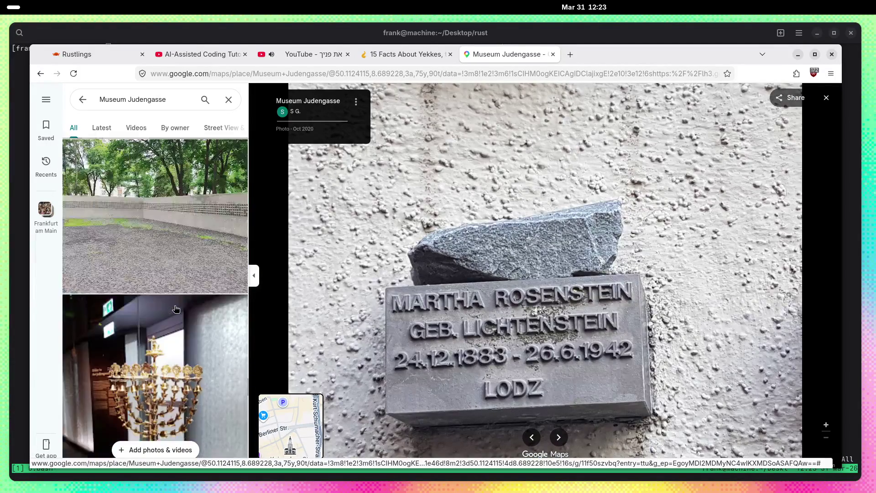
pyautogui.scroll(-10, 175, 309)
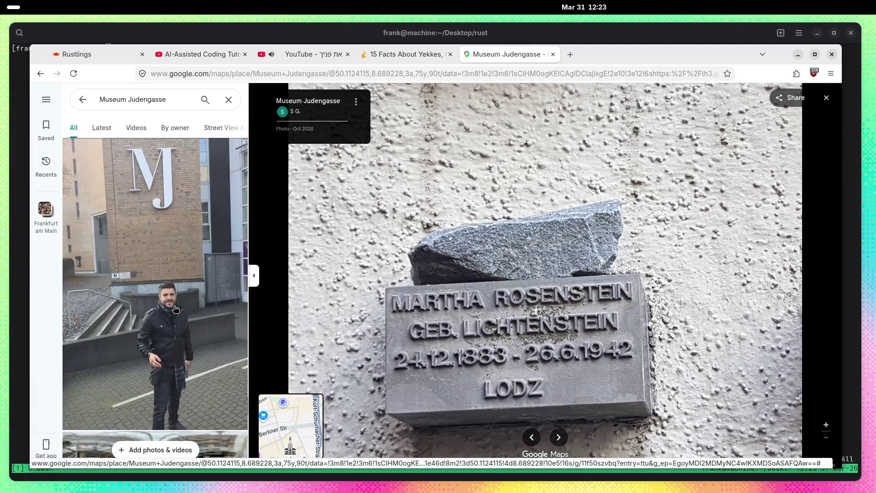
pyautogui.scroll(-5, 176, 309)
pyautogui.scroll(5, 176, 310)
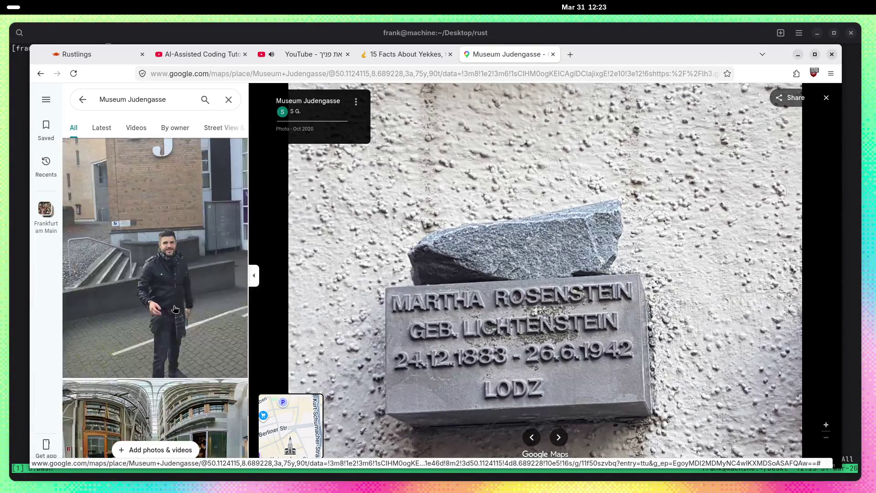
pyautogui.click(176, 309)
pyautogui.scroll(-6, 176, 310)
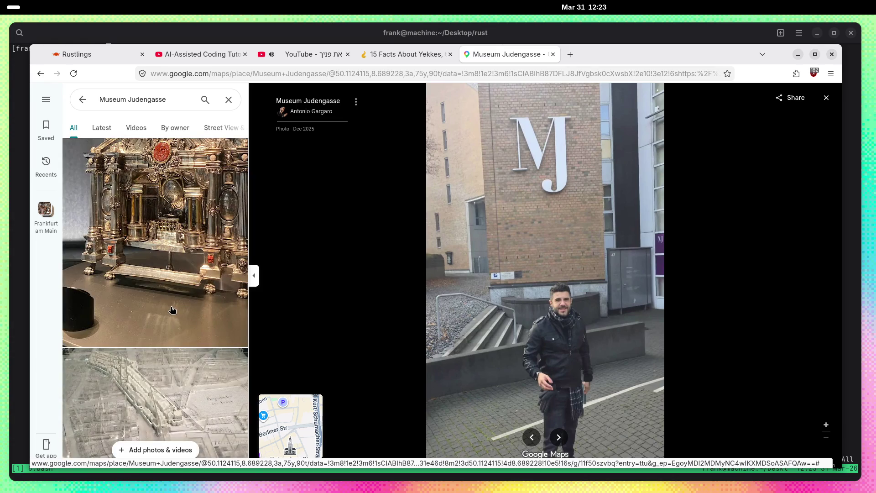
pyautogui.click(172, 310)
pyautogui.scroll(-5, 171, 310)
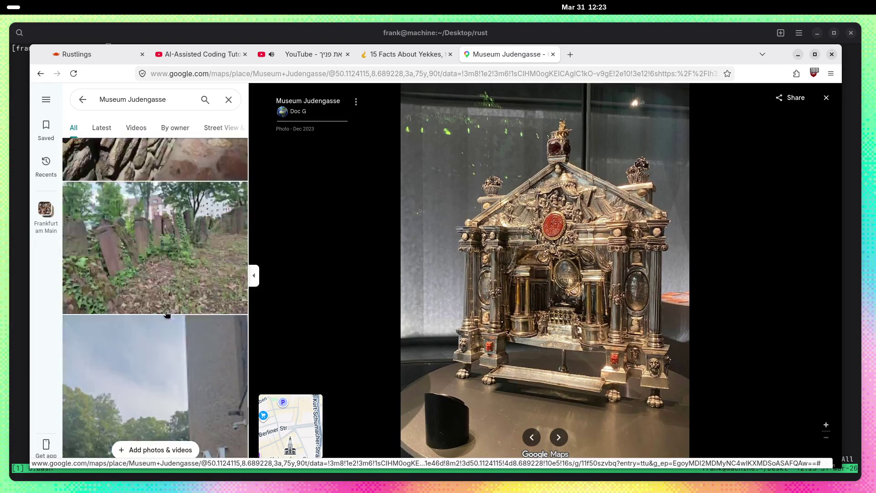
pyautogui.scroll(-10, 160, 317)
pyautogui.scroll(7, 155, 321)
pyautogui.click(155, 321)
# Open a new blank browser tab beside Google Maps.
pyautogui.scroll(-10, 154, 321)
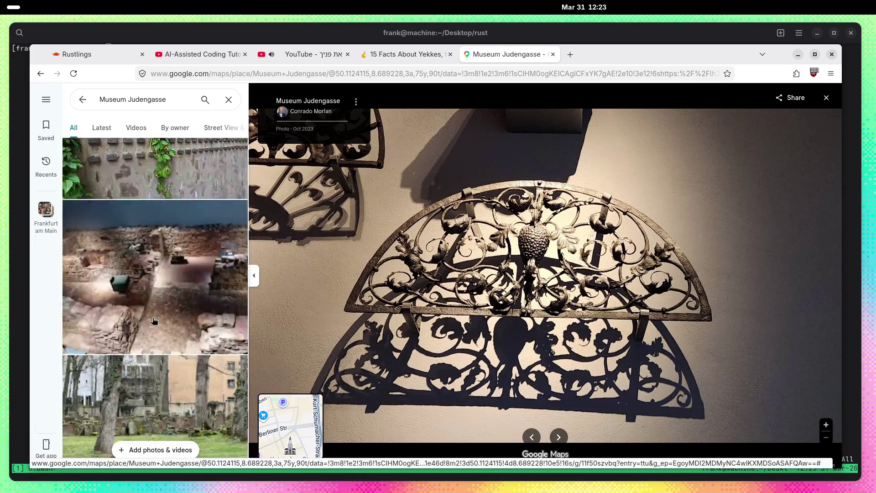
pyautogui.scroll(-10, 155, 321)
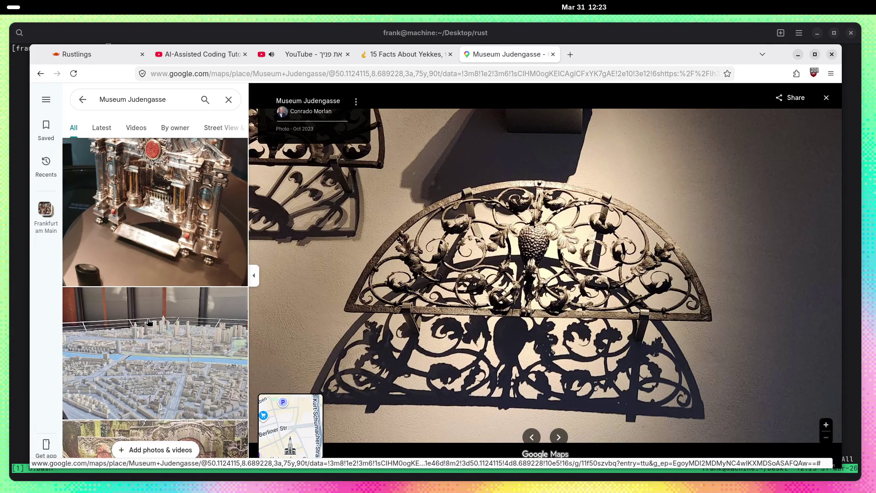
pyautogui.scroll(-10, 149, 322)
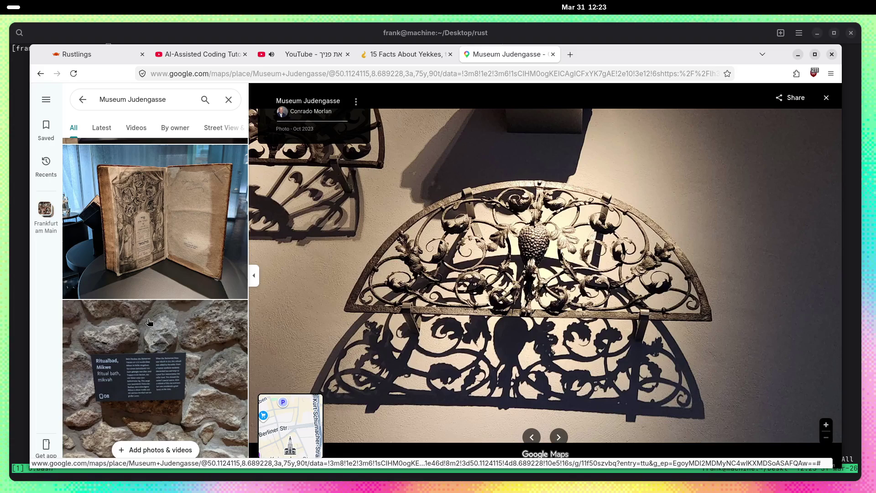
pyautogui.click(570, 55)
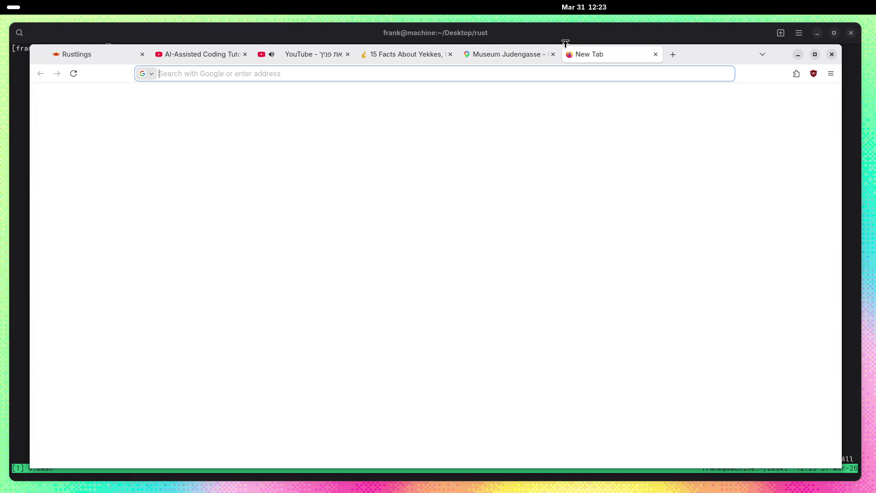
# Look up 'Gasse' on dict.cc and highlight the translations from alley down to street.
pyautogui.write('dict.cc')
pyautogui.press('Return')
pyautogui.write('Gasse')
pyautogui.press('Return')
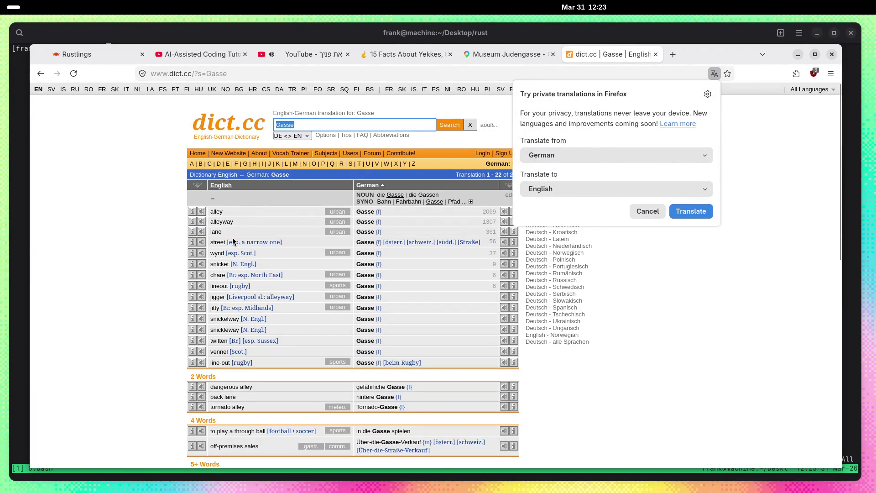
pyautogui.click(291, 242)
pyautogui.moveTo(290, 242); pyautogui.dragTo(208, 211)
# Reselect Gasse in the search field, scroll through the results, then close the dictionary tab.
pyautogui.click(288, 127)
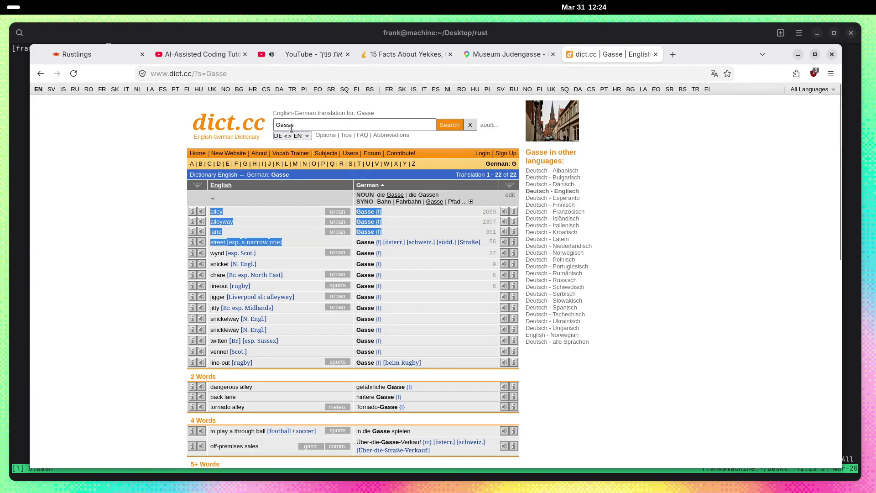
pyautogui.doubleClick(288, 125)
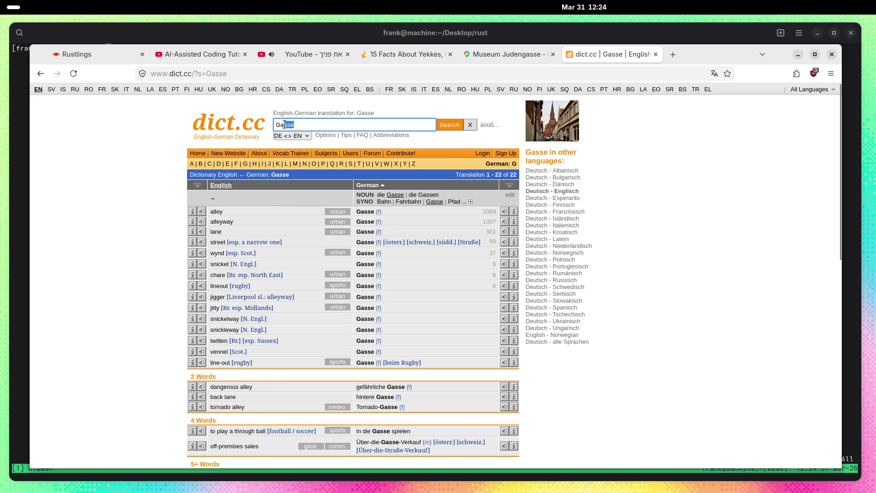
pyautogui.click(108, 147)
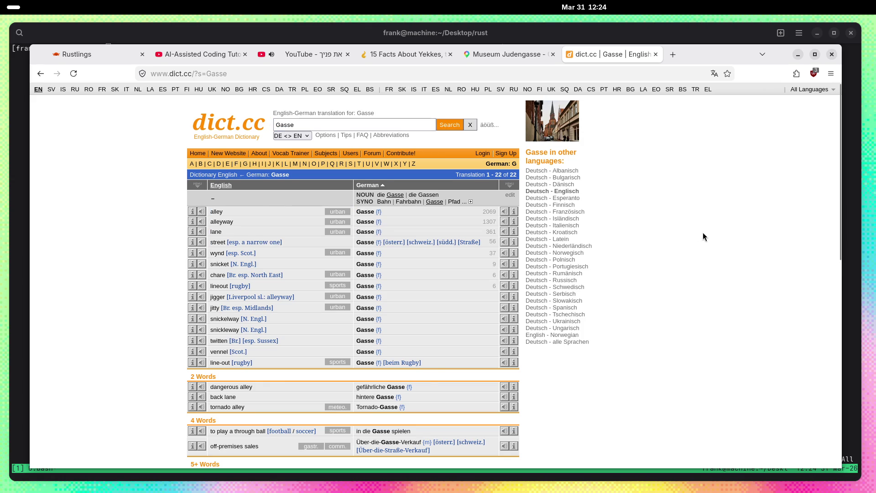
pyautogui.scroll(-3, 667, 252)
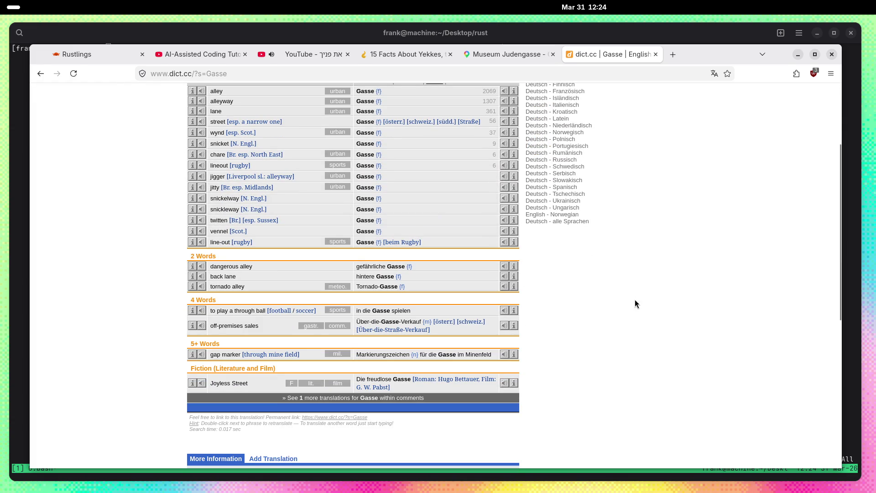
pyautogui.scroll(2, 82, 268)
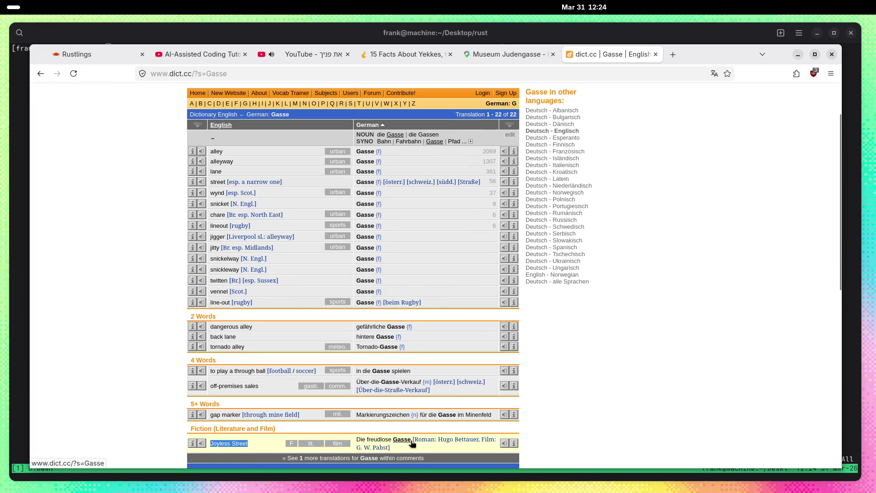
pyautogui.scroll(2, 113, 284)
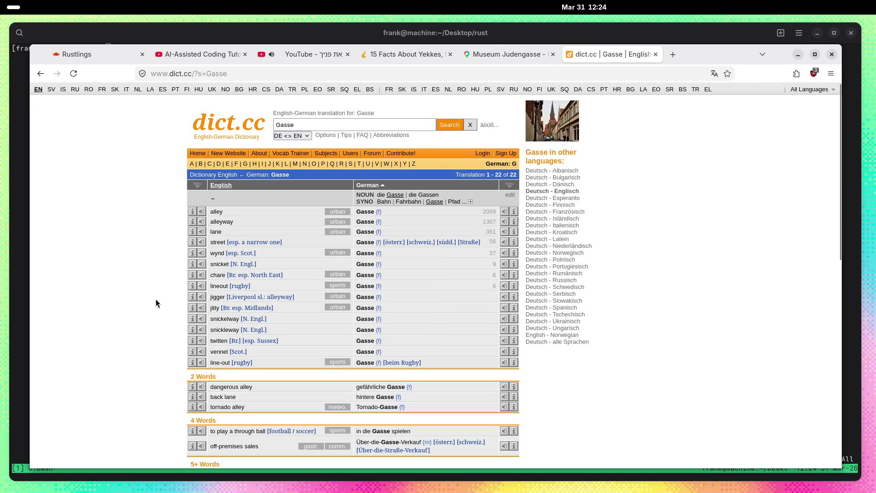
pyautogui.click(656, 54)
# View the old knife and engraved silver cup photos in the Museum Judengasse gallery.
pyautogui.scroll(-10, 138, 281)
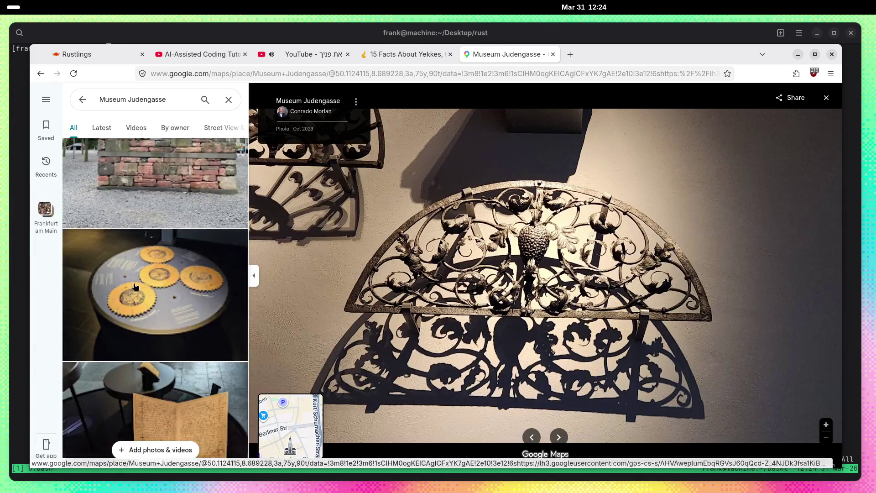
pyautogui.scroll(-10, 138, 281)
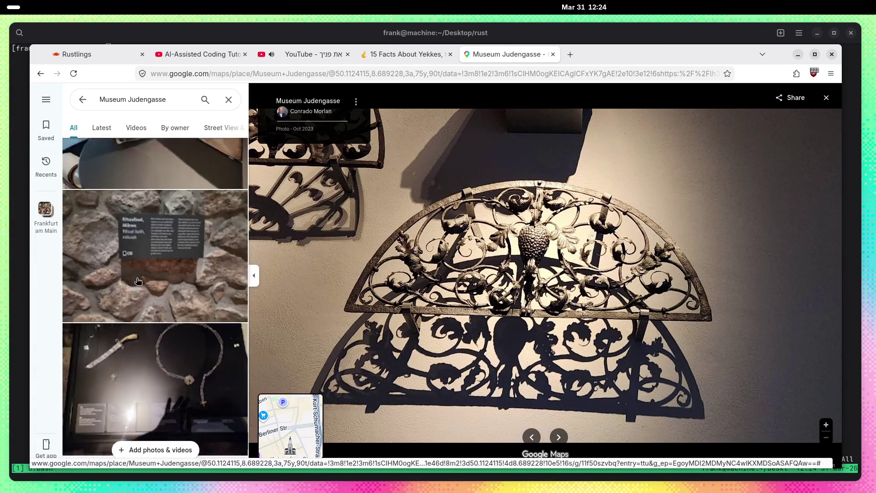
pyautogui.scroll(-10, 138, 282)
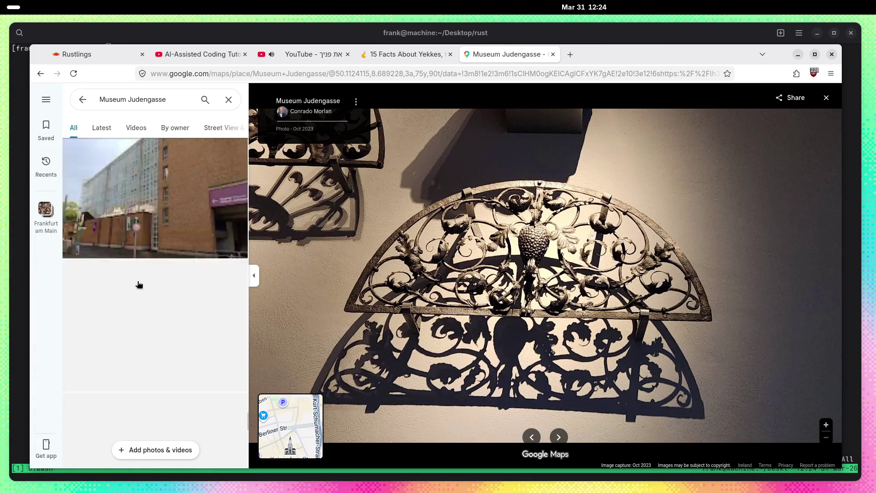
pyautogui.scroll(-3, 140, 280)
pyautogui.scroll(3, 140, 280)
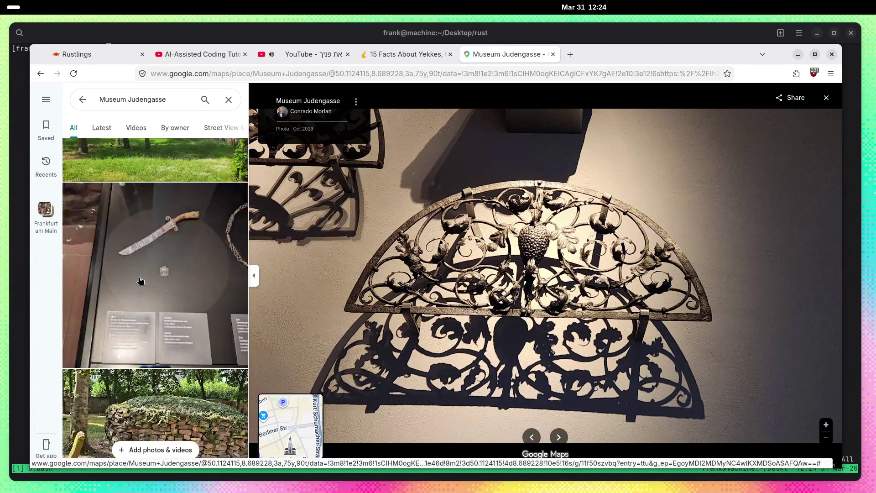
pyautogui.click(141, 273)
pyautogui.scroll(3, 565, 202)
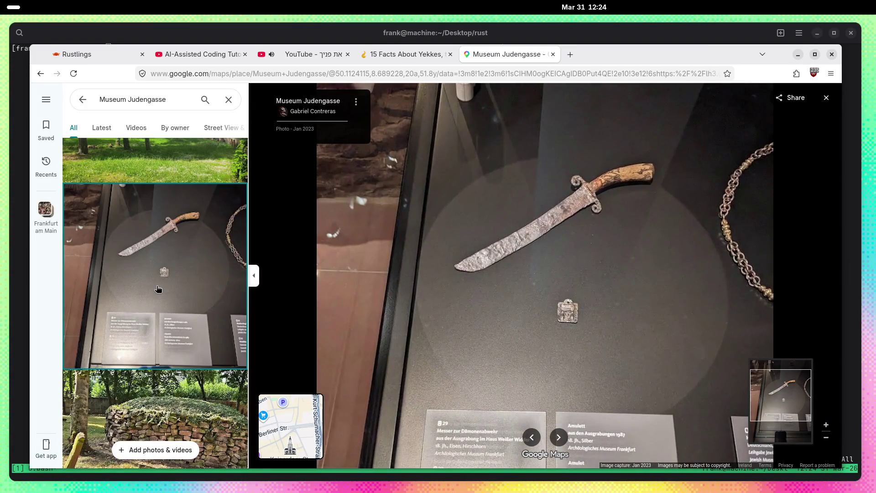
pyautogui.scroll(-5, 151, 287)
pyautogui.scroll(-10, 150, 287)
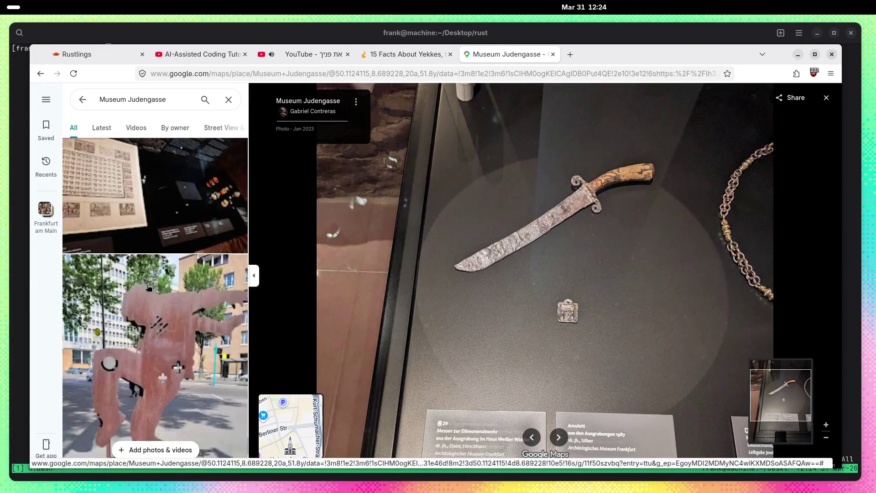
pyautogui.scroll(-5, 149, 287)
pyautogui.scroll(5, 150, 287)
pyautogui.click(150, 286)
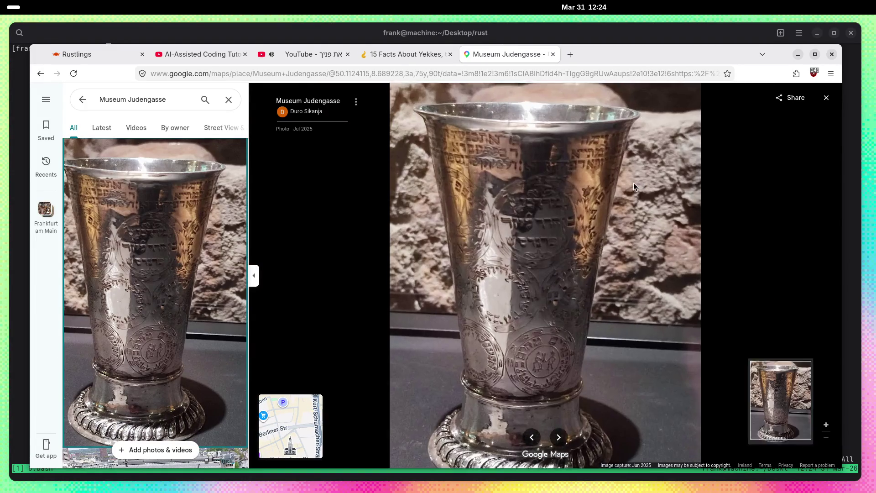
# View the Hebrew alphabet table and the brick-wall Hebrew plaque photos.
pyautogui.scroll(-1, 146, 286)
pyautogui.scroll(-10, 145, 286)
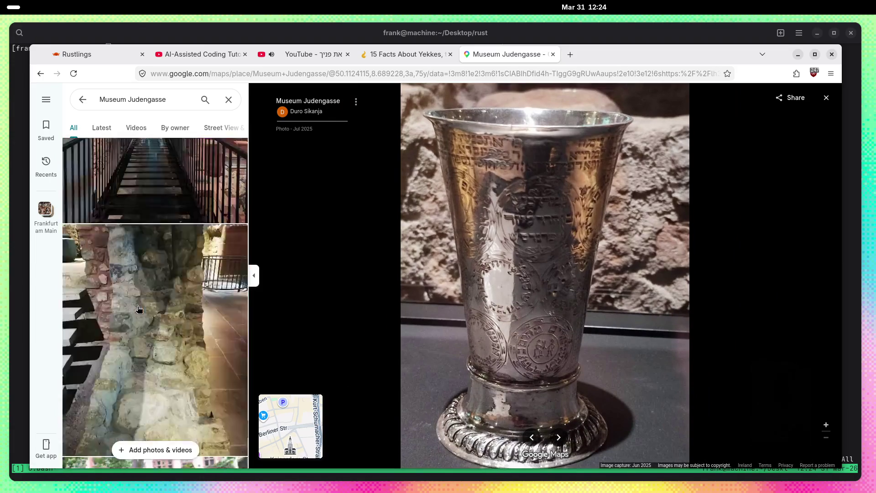
pyautogui.scroll(-1, 140, 310)
pyautogui.scroll(2, 144, 292)
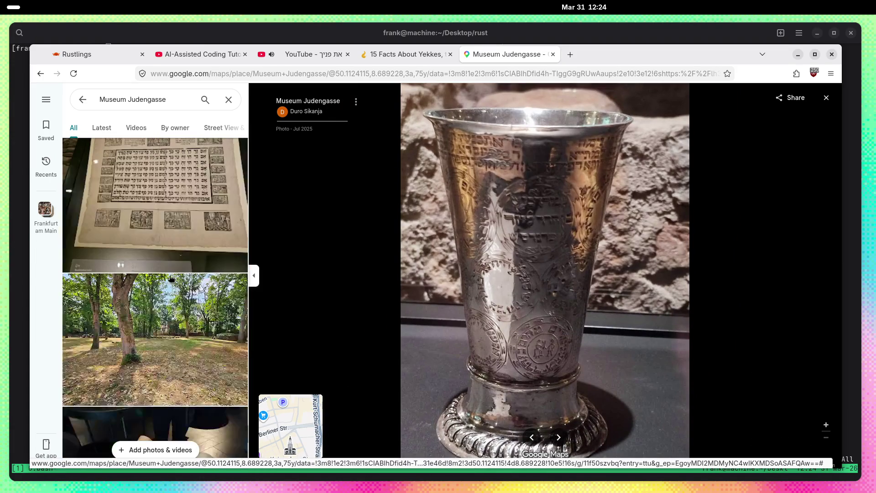
pyautogui.scroll(1, 148, 274)
pyautogui.click(151, 267)
pyautogui.scroll(-1, 152, 264)
pyautogui.scroll(-5, 152, 264)
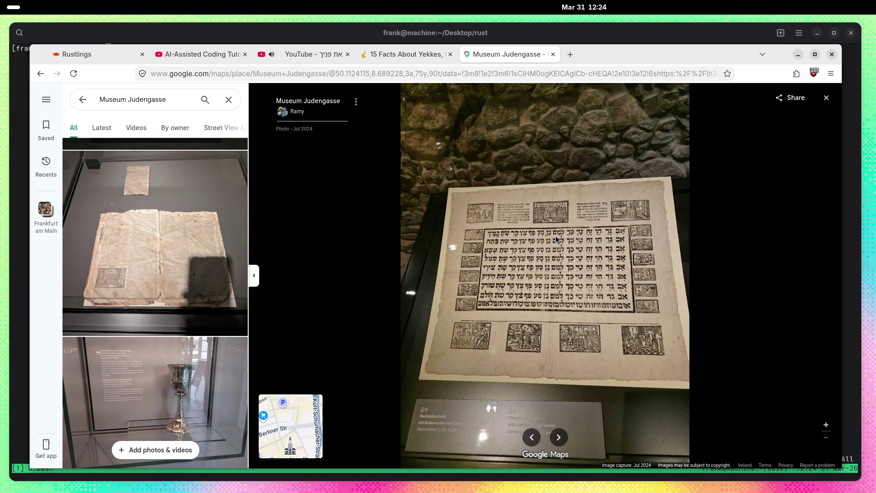
pyautogui.scroll(-10, 140, 249)
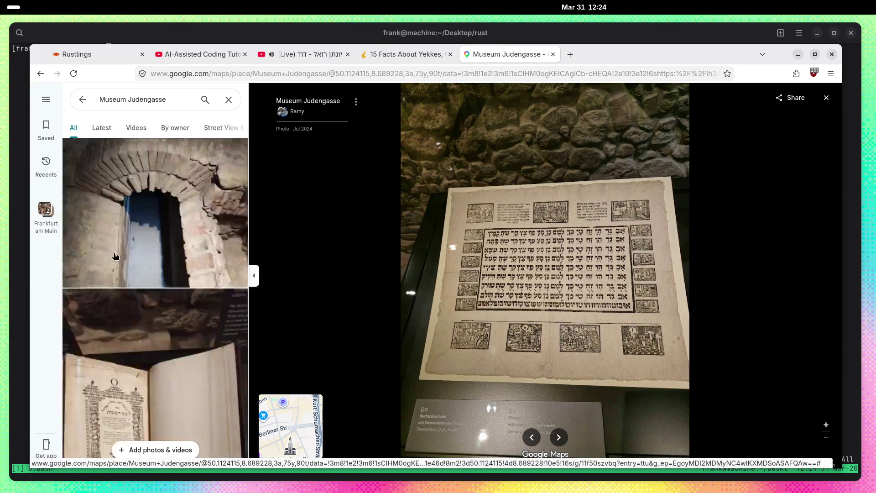
pyautogui.scroll(-5, 140, 249)
pyautogui.scroll(5, 143, 249)
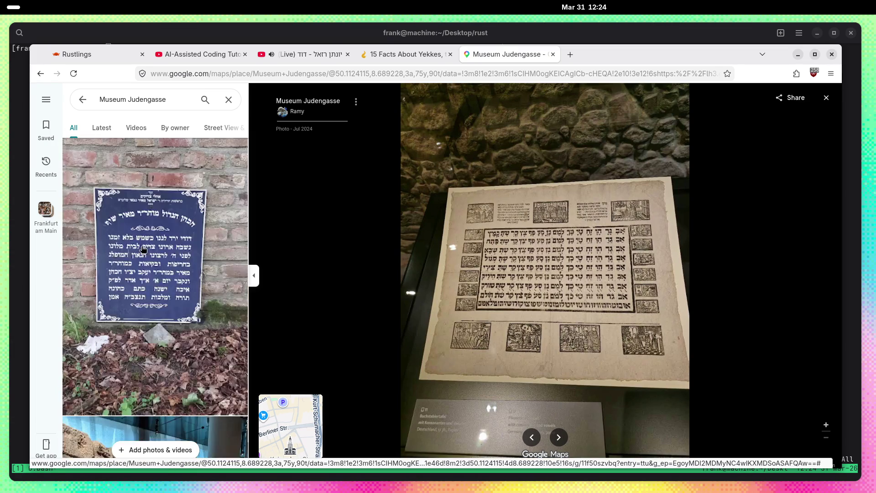
pyautogui.click(142, 248)
# Open the photo of the Judenmarkt, Börneplatz and Dominikanerplatz street signs.
pyautogui.scroll(-8, 142, 249)
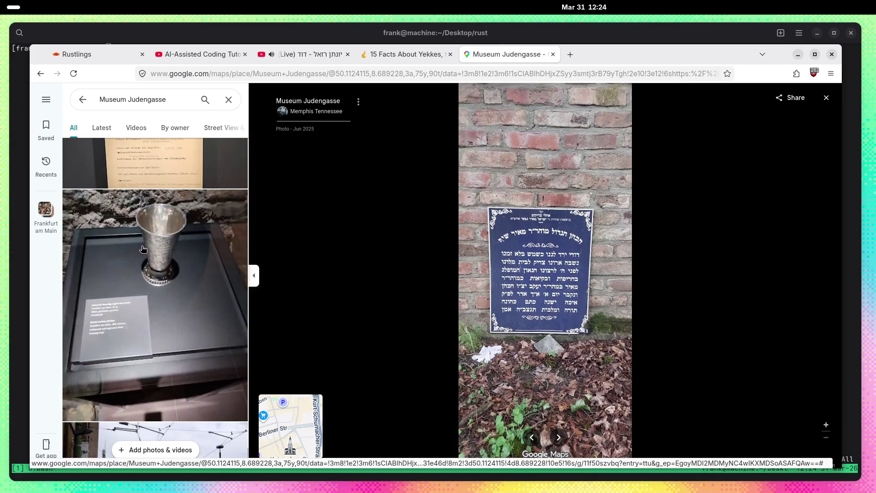
pyautogui.scroll(-10, 142, 249)
pyautogui.scroll(-10, 142, 248)
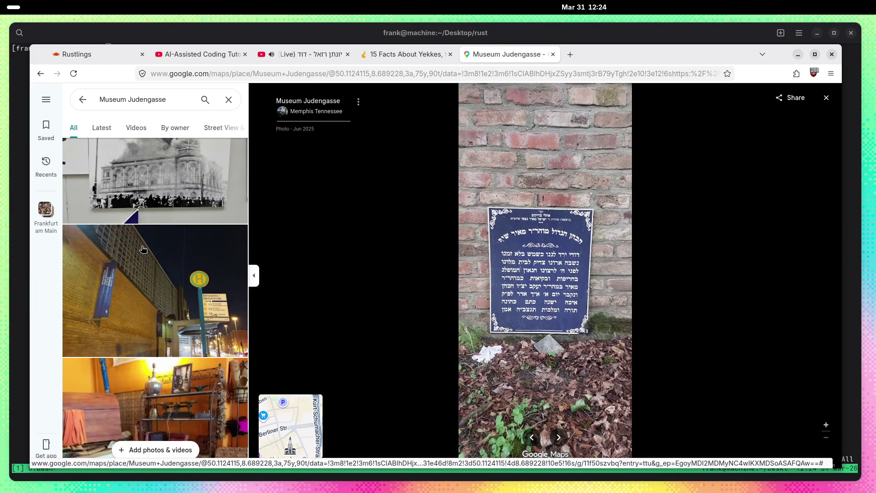
pyautogui.scroll(-5, 143, 249)
pyautogui.scroll(1, 143, 249)
pyautogui.scroll(-2, 143, 249)
pyautogui.scroll(5, 142, 259)
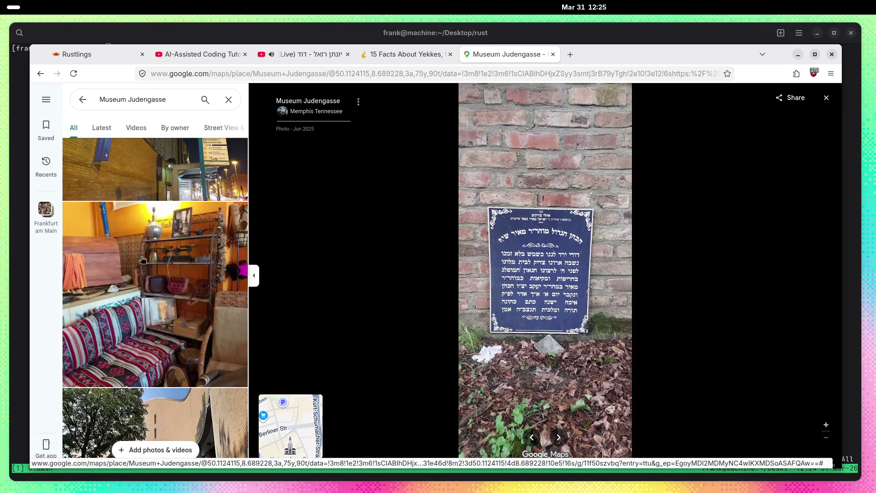
pyautogui.click(178, 260)
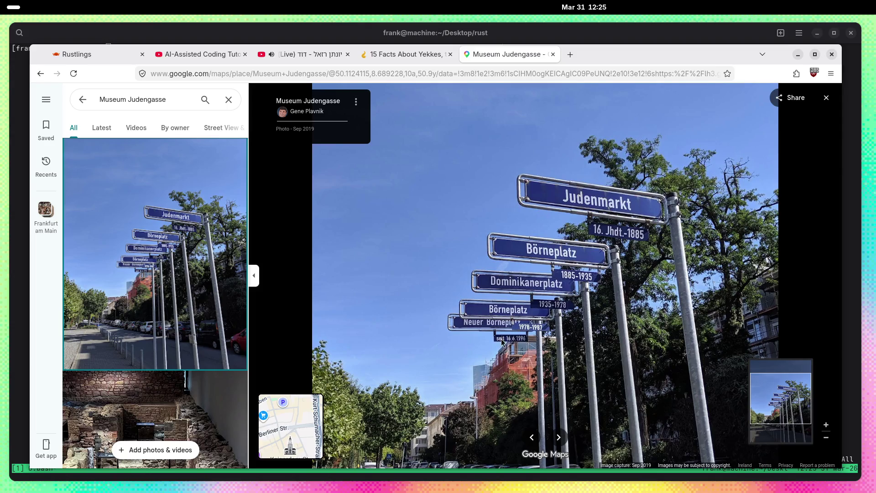
# Browse the Museum Judengasse photos, enlarging the street-sign pole and church-with-flags shots.
pyautogui.scroll(-5, 235, 288)
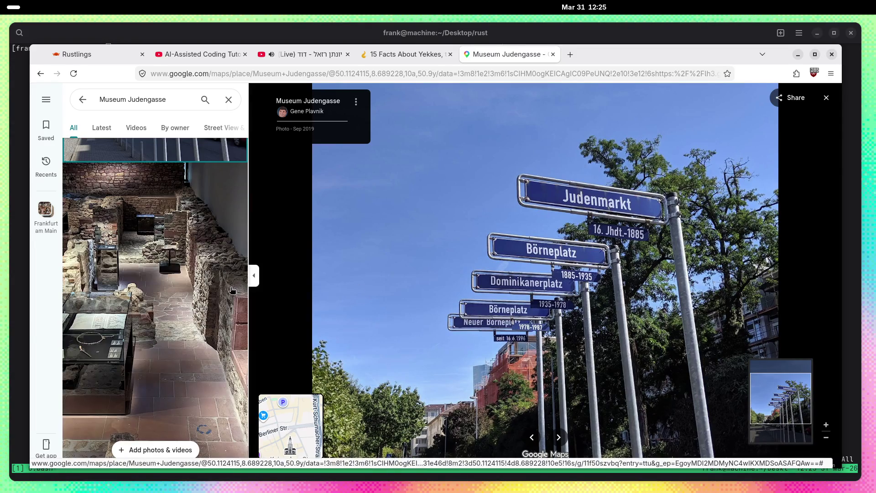
pyautogui.scroll(-10, 107, 267)
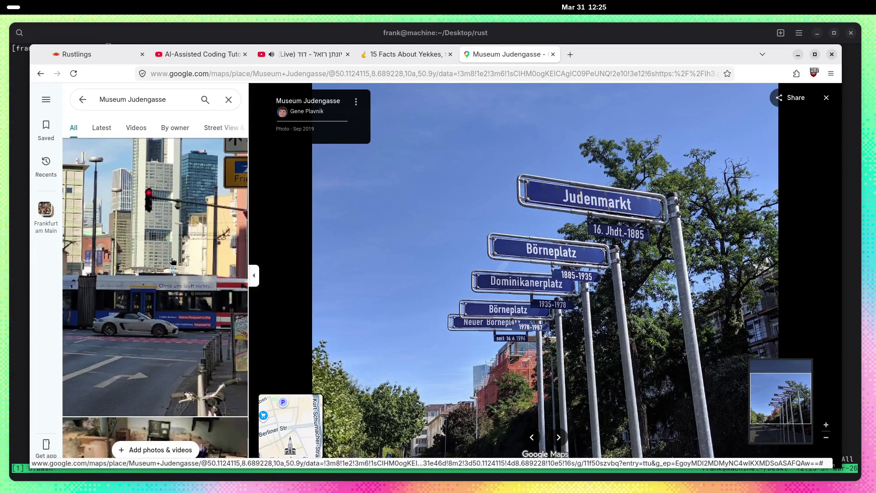
pyautogui.scroll(-10, 172, 264)
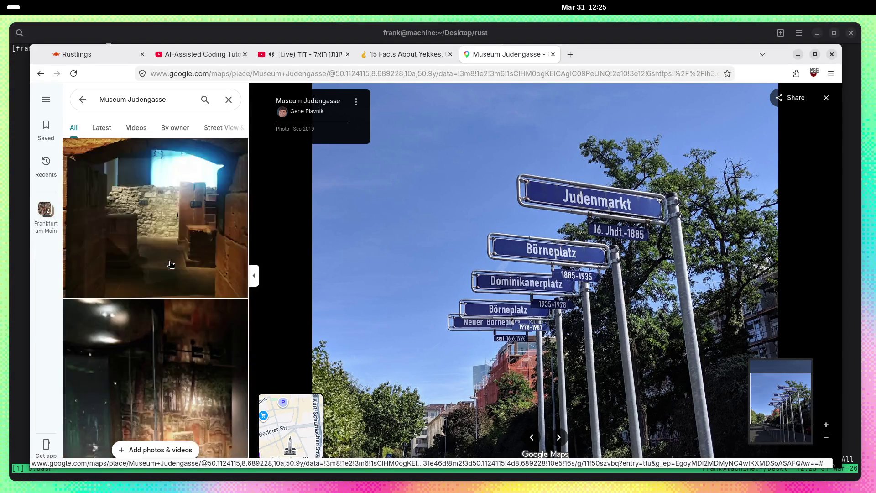
pyautogui.scroll(-10, 171, 265)
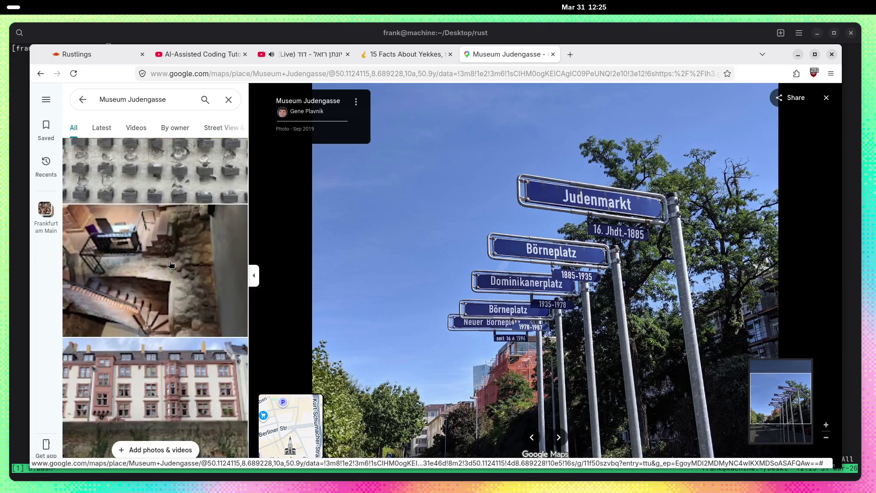
pyautogui.scroll(-5, 170, 264)
pyautogui.click(170, 264)
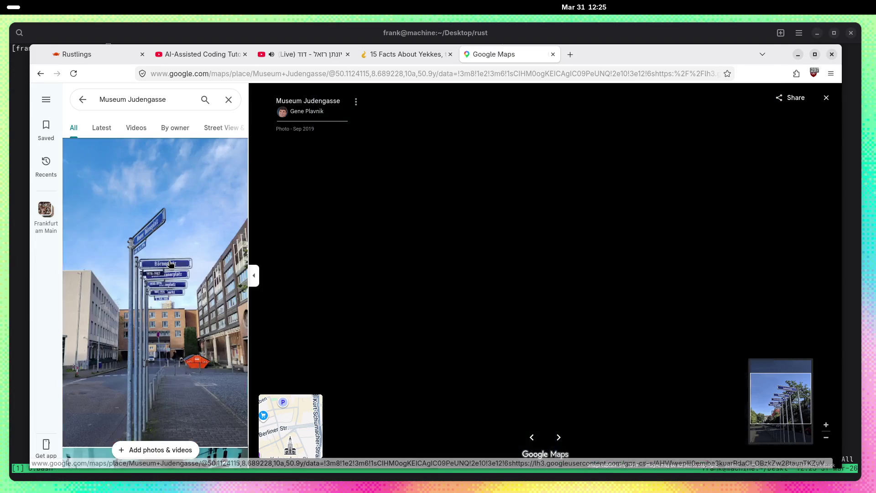
pyautogui.scroll(-15, 170, 263)
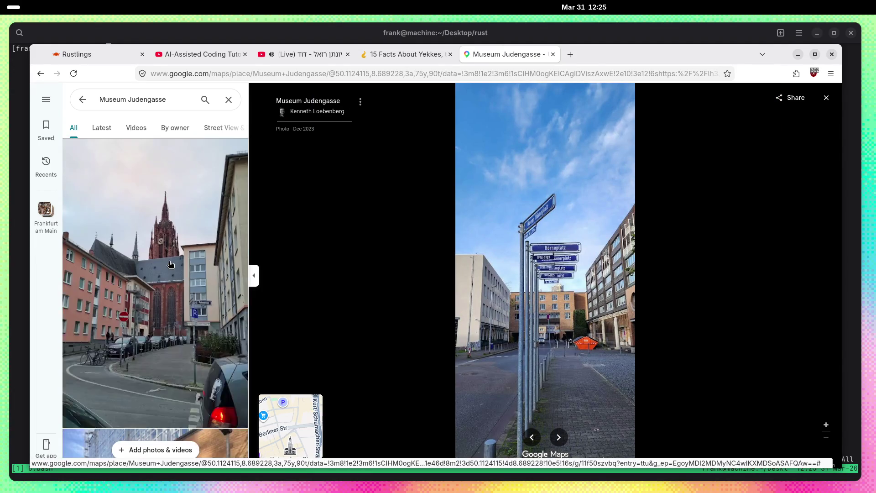
pyautogui.scroll(3, 170, 263)
pyautogui.click(170, 265)
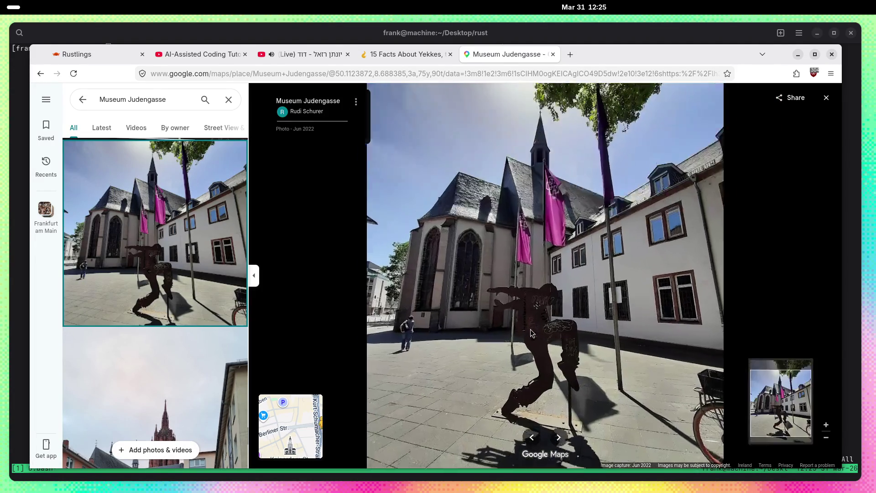
pyautogui.scroll(-5, 166, 287)
pyautogui.scroll(-10, 166, 287)
pyautogui.scroll(5, 166, 286)
pyautogui.scroll(-3, 165, 286)
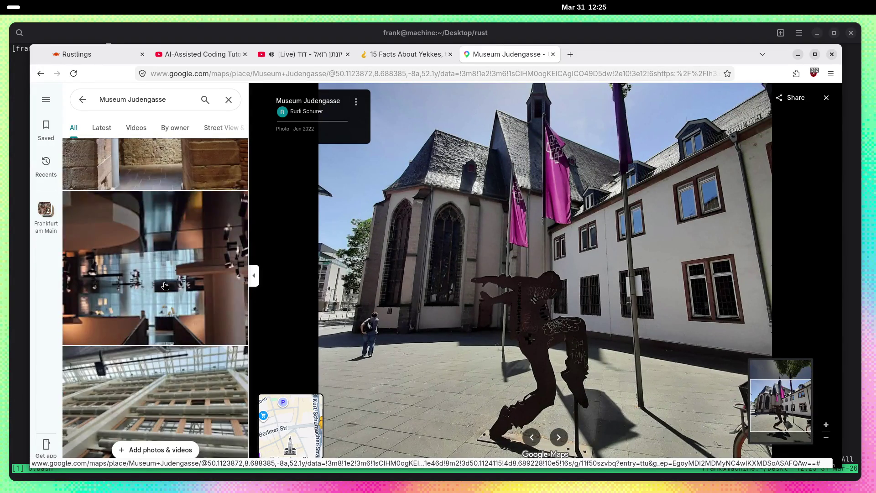
pyautogui.scroll(-5, 165, 286)
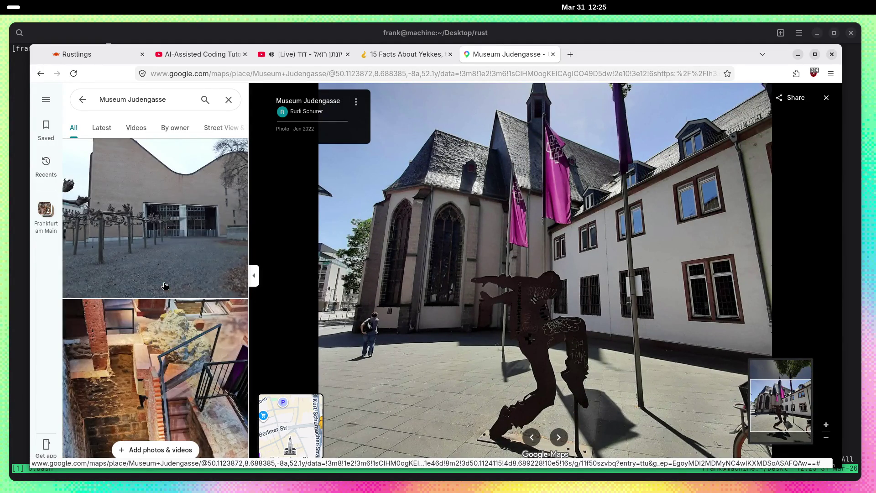
# View the building with bare trees, illuminated open book and stones among fallen leaves photos.
pyautogui.click(170, 246)
pyautogui.scroll(-5, 169, 246)
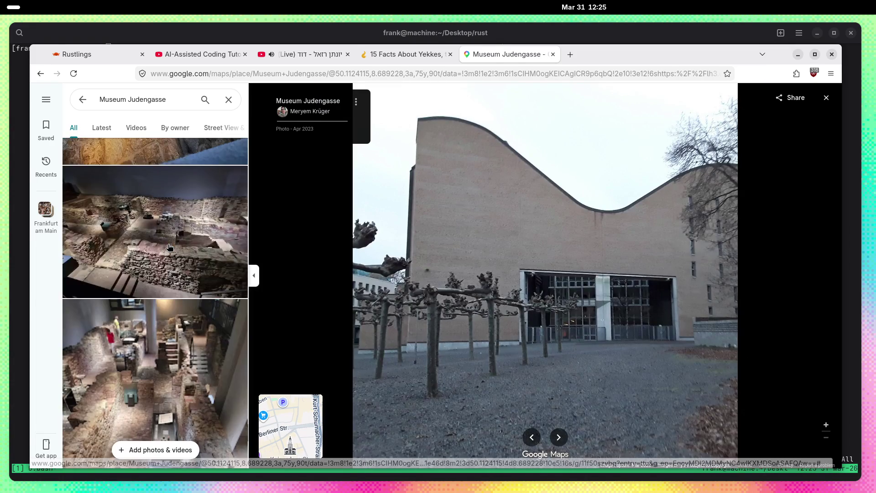
pyautogui.scroll(-10, 169, 247)
pyautogui.scroll(-5, 169, 247)
pyautogui.scroll(4, 169, 247)
pyautogui.click(169, 248)
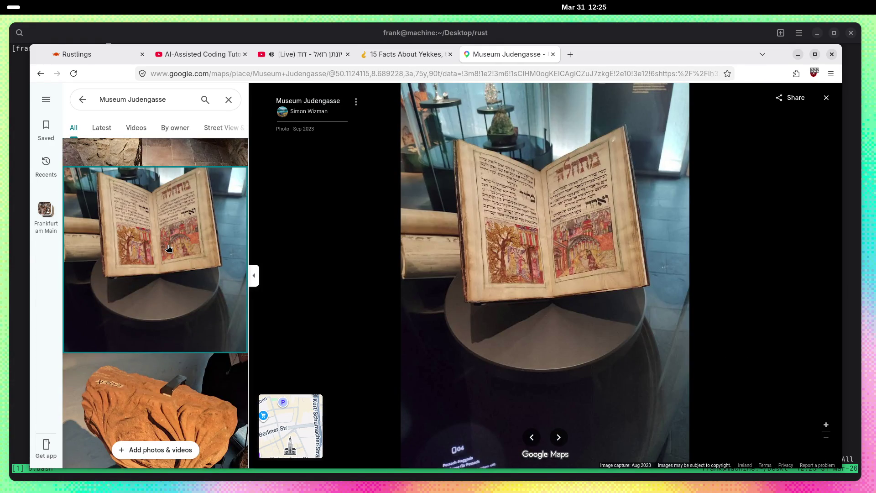
pyautogui.scroll(-15, 169, 248)
pyautogui.scroll(-15, 169, 248)
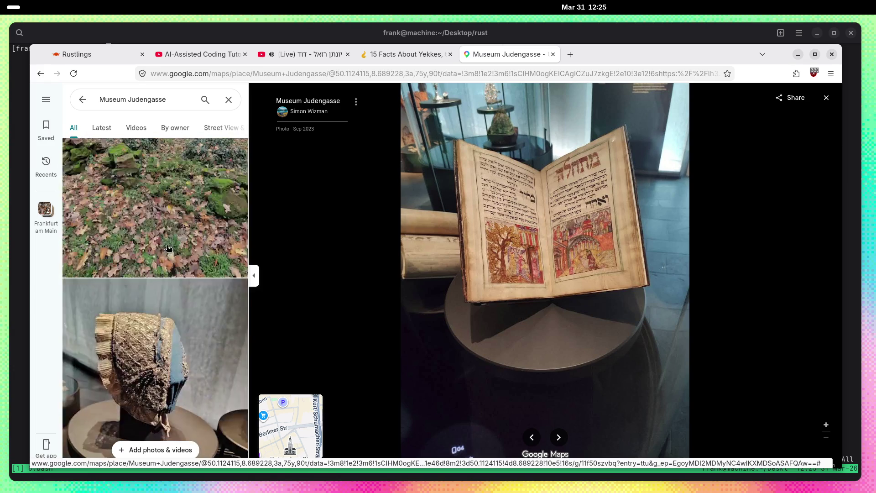
pyautogui.click(169, 248)
pyautogui.scroll(-5, 169, 248)
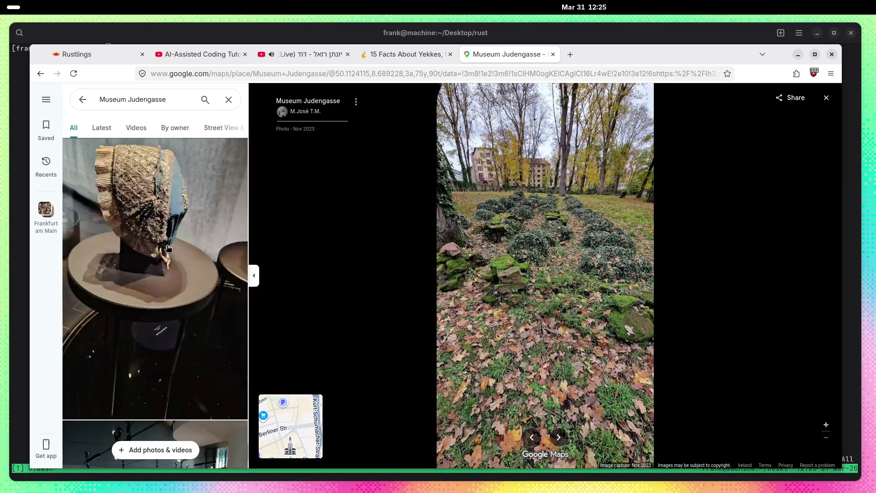
pyautogui.scroll(-6, 169, 249)
pyautogui.scroll(7, 169, 249)
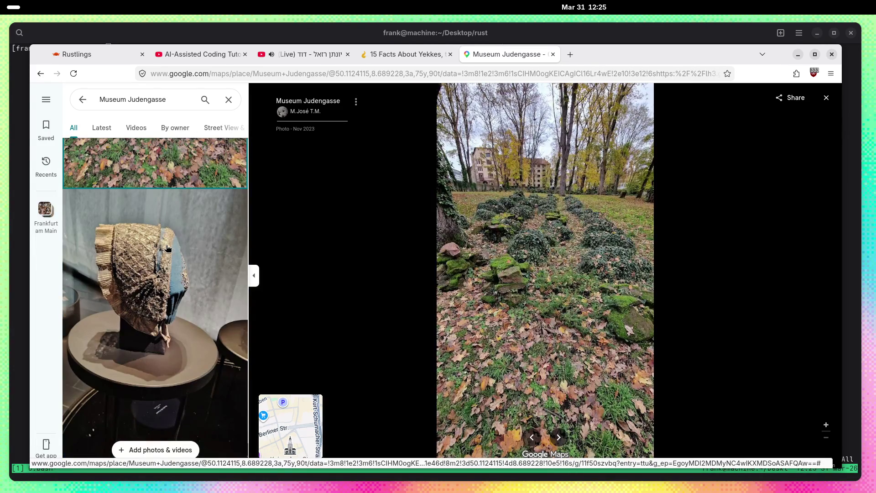
pyautogui.scroll(1, 167, 248)
# View the lace bonnet exhibit and the row of blue memorial books photos large.
pyautogui.click(154, 273)
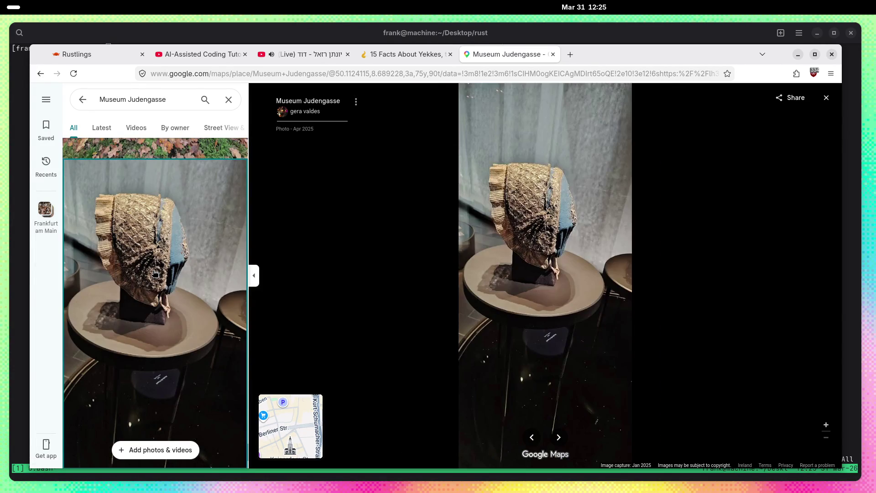
pyautogui.scroll(-5, 154, 273)
pyautogui.scroll(-5, 154, 273)
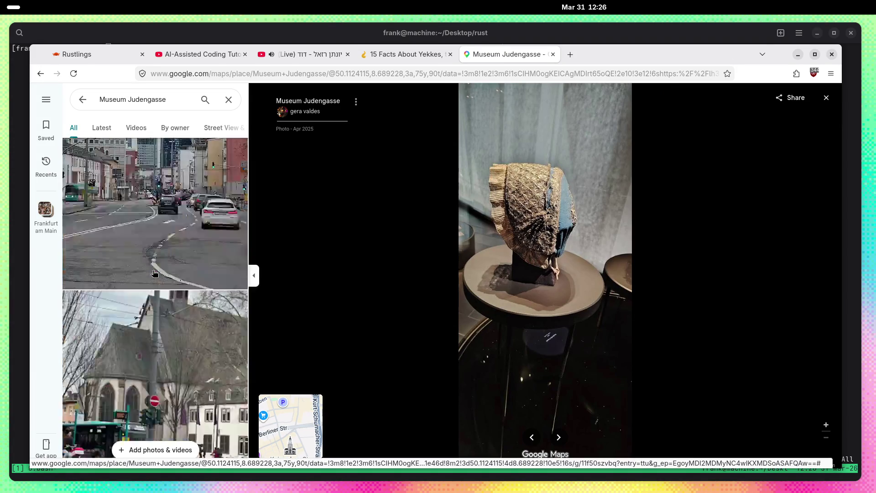
pyautogui.click(155, 273)
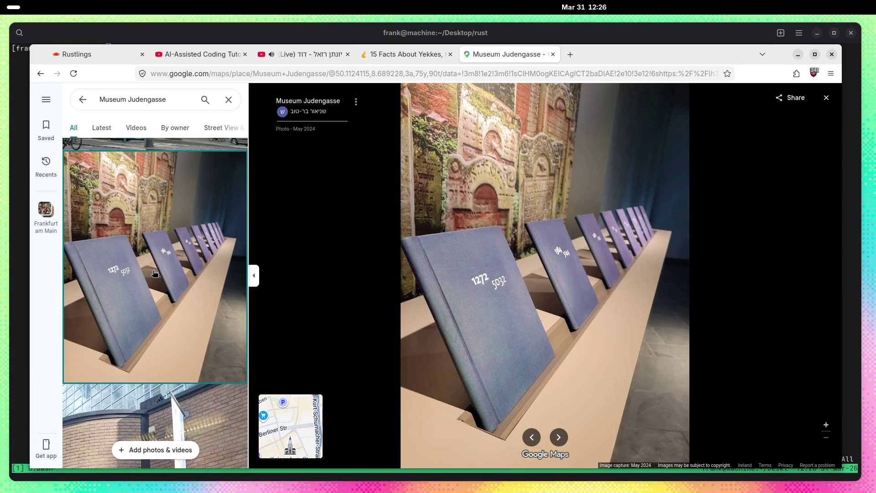
pyautogui.scroll(-5, 155, 273)
pyautogui.scroll(-5, 155, 272)
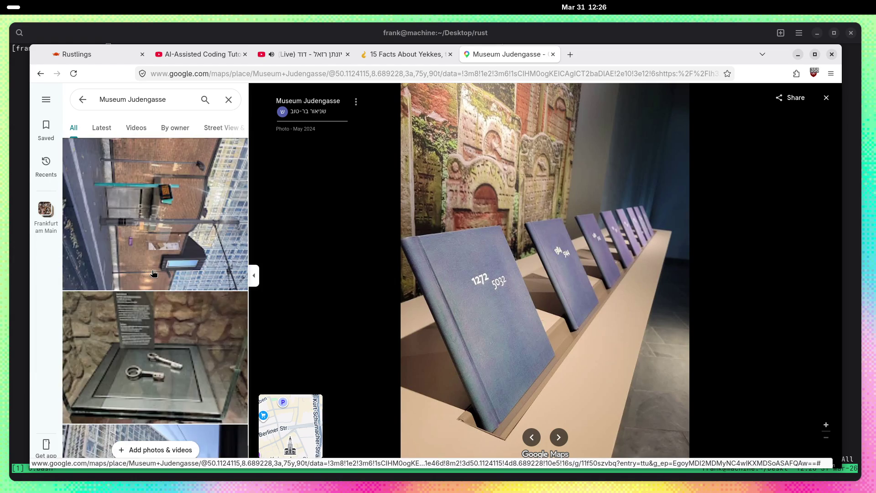
pyautogui.scroll(-10, 154, 274)
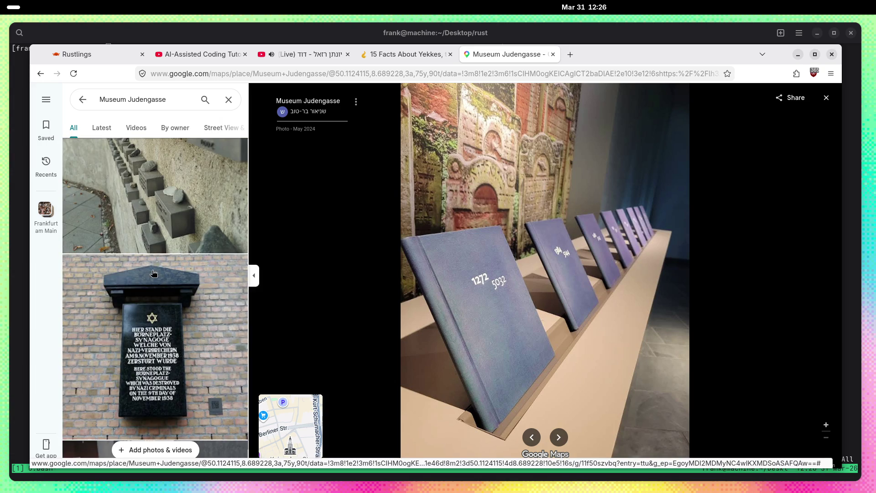
pyautogui.scroll(-10, 154, 274)
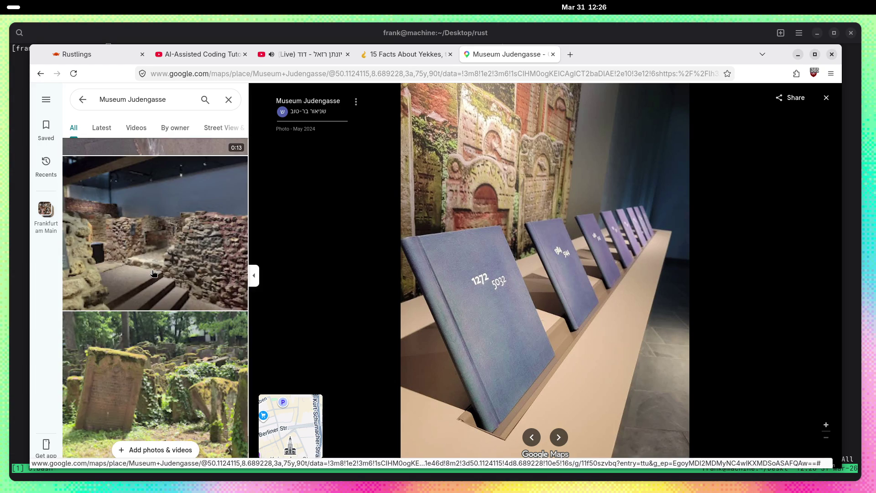
pyautogui.scroll(-15, 153, 273)
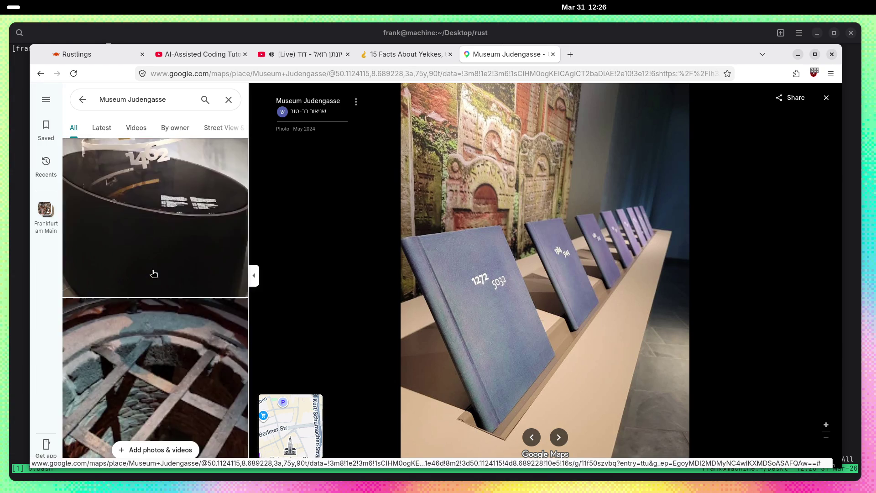
pyautogui.scroll(-15, 153, 273)
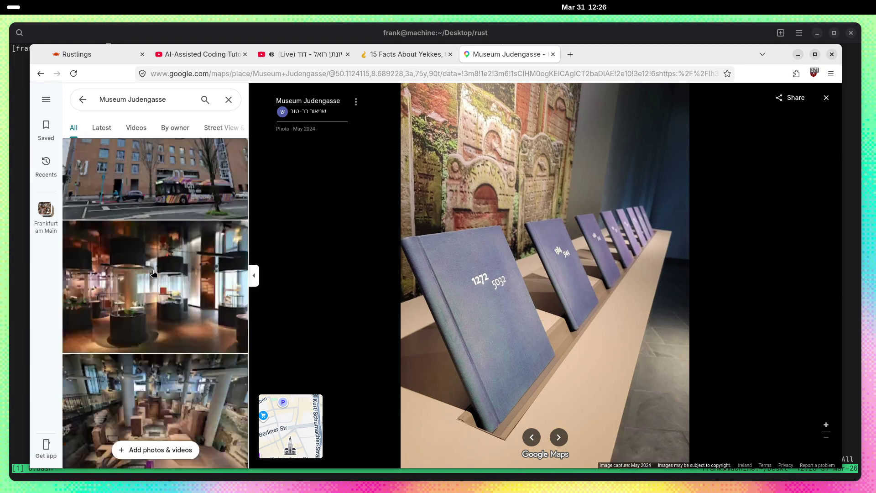
pyautogui.scroll(-15, 153, 274)
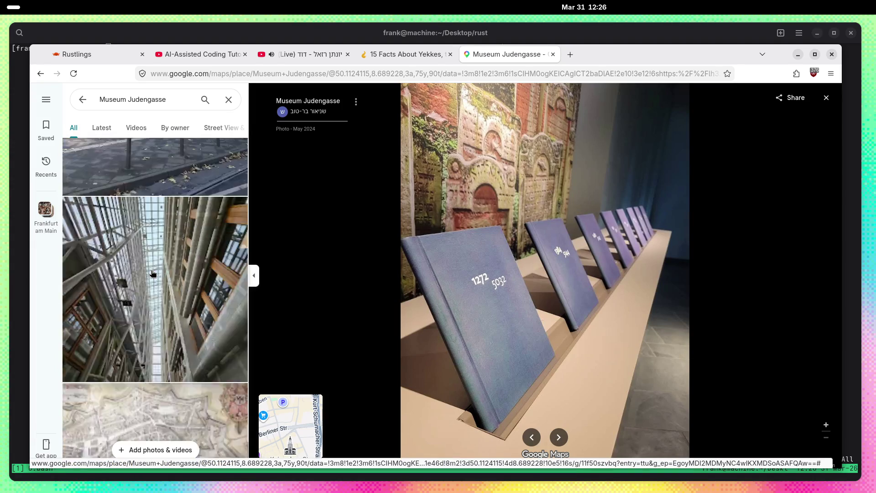
pyautogui.scroll(-10, 151, 274)
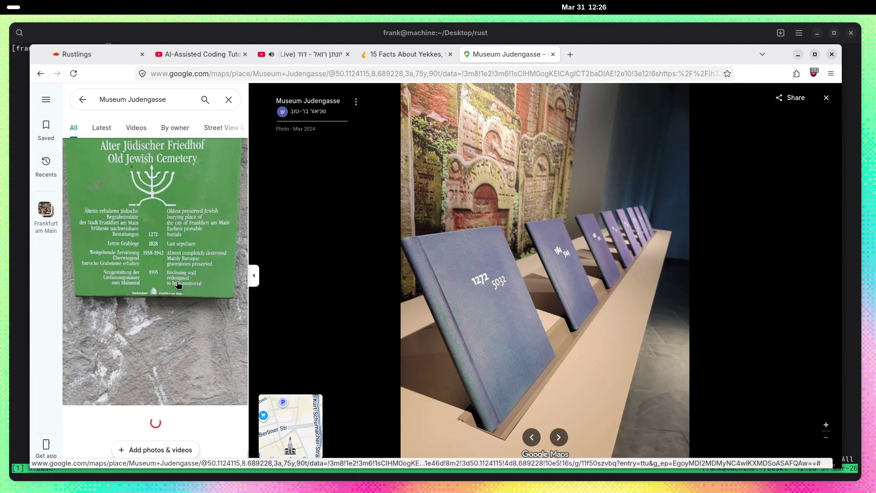
# Close the Maps tab, select section 8's sentence on Yekkes resembling their neighbours, and add a blank tab.
pyautogui.click(553, 54)
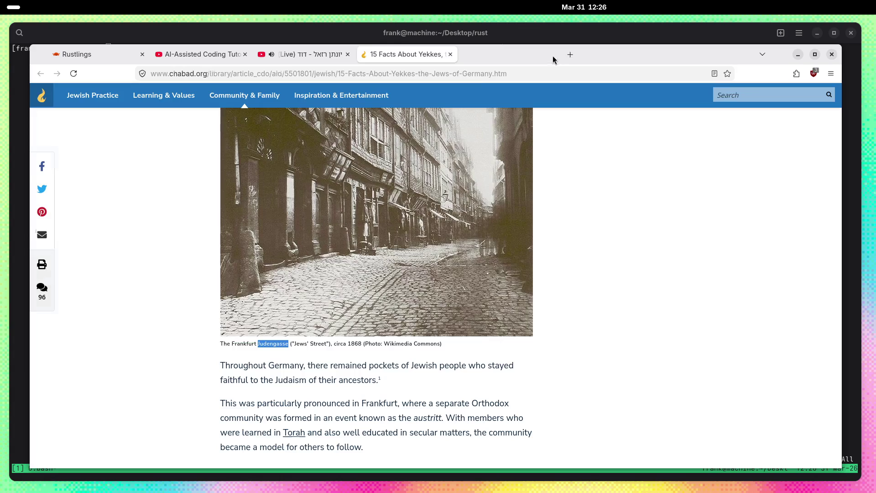
pyautogui.scroll(-4, 230, 223)
pyautogui.scroll(-4, 166, 238)
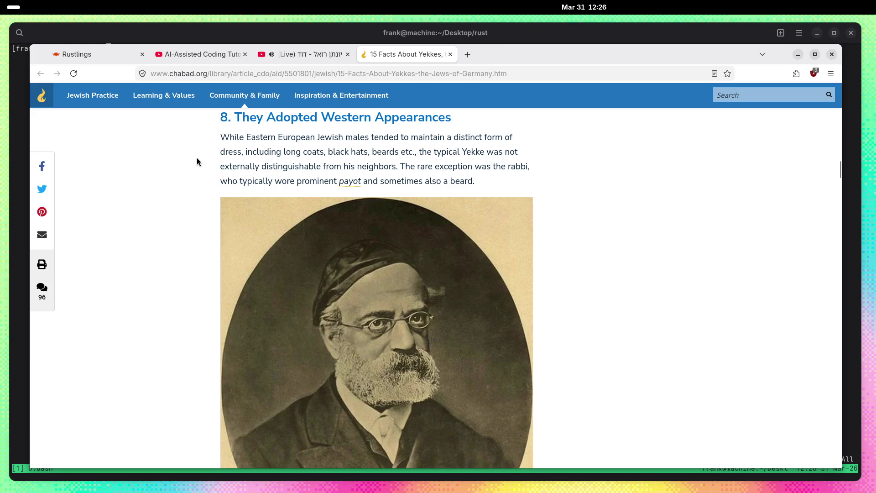
pyautogui.moveTo(418, 152); pyautogui.dragTo(400, 167)
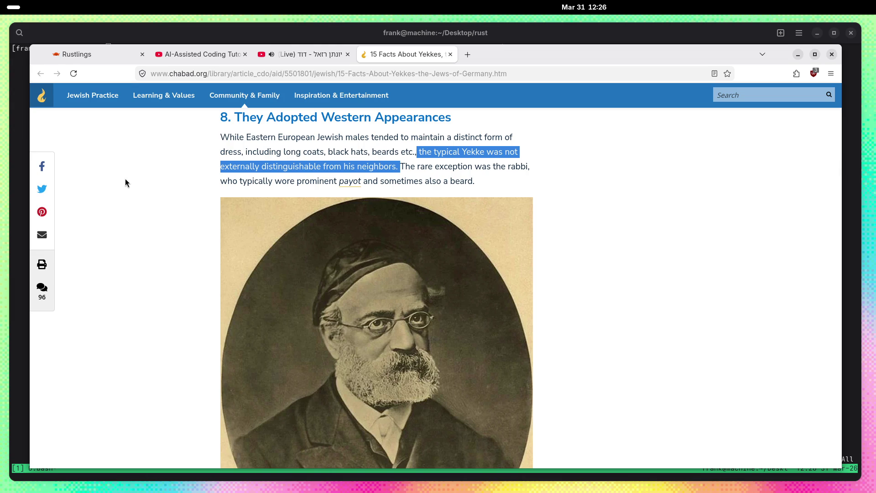
pyautogui.click(468, 55)
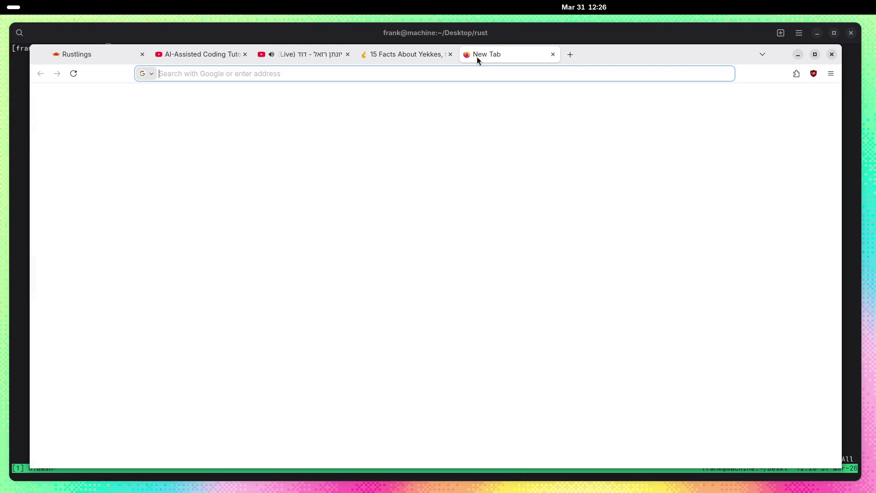
# Search Google Images for 'juden erster weltkrieg foto' and visit the Jüdische Rundschau Hanukkah 1916 result.
pyautogui.write('juden e')
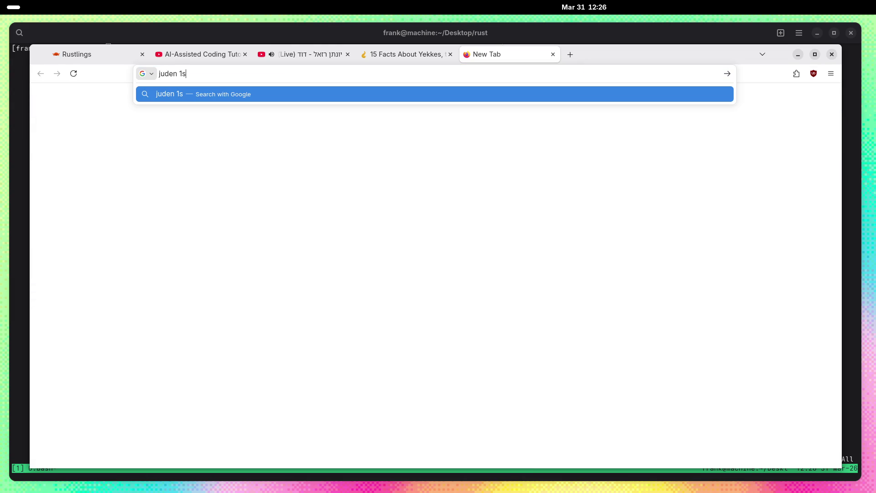
pyautogui.write('rster weltkrieg ')
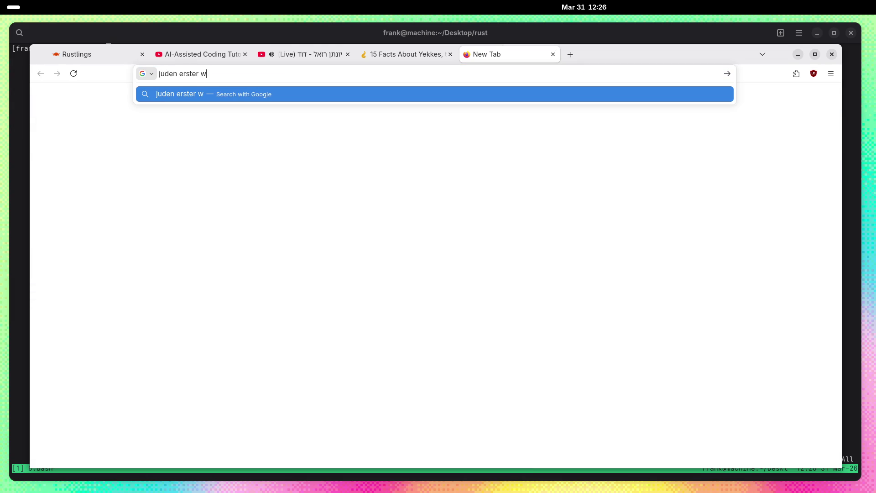
pyautogui.write('foto')
pyautogui.press('Return')
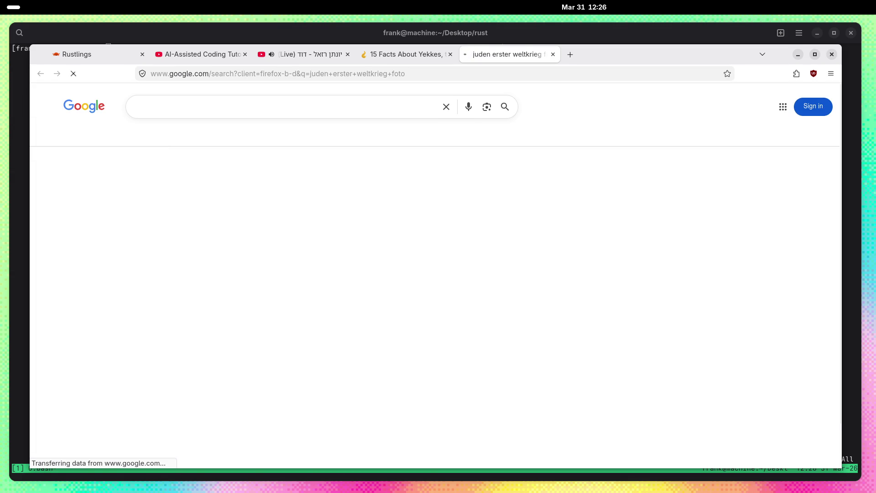
pyautogui.click(200, 136)
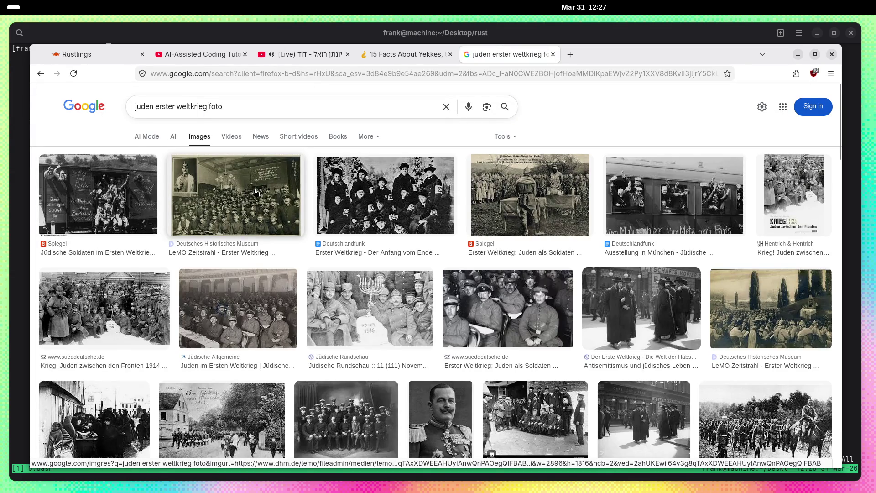
pyautogui.scroll(-3, 267, 215)
pyautogui.click(369, 192)
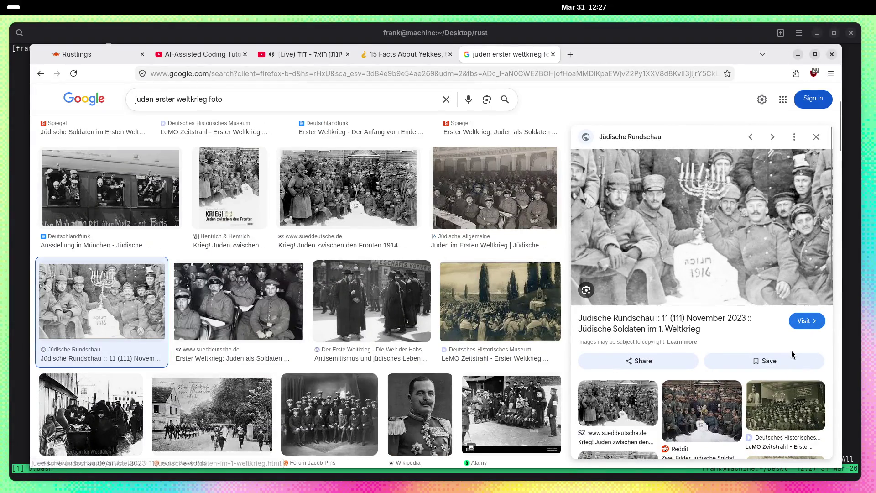
pyautogui.click(707, 250)
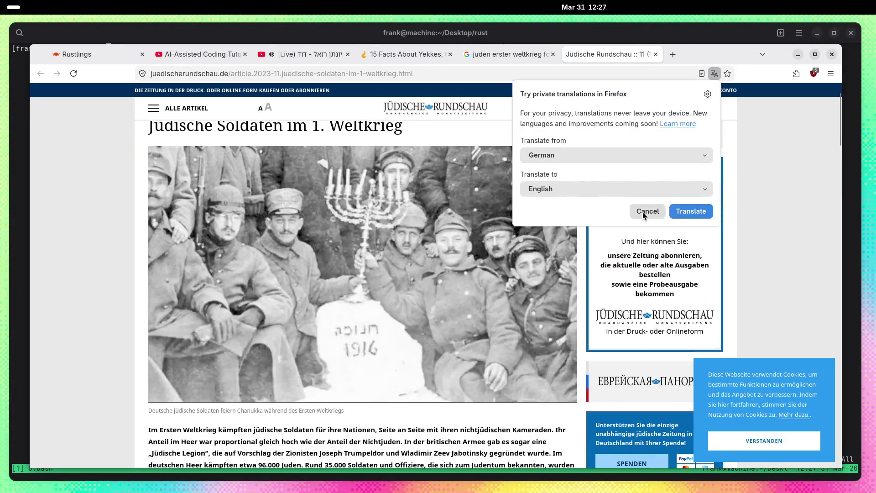
# Dismiss the page-translation offer and translate the photo caption line into English.
pyautogui.click(643, 212)
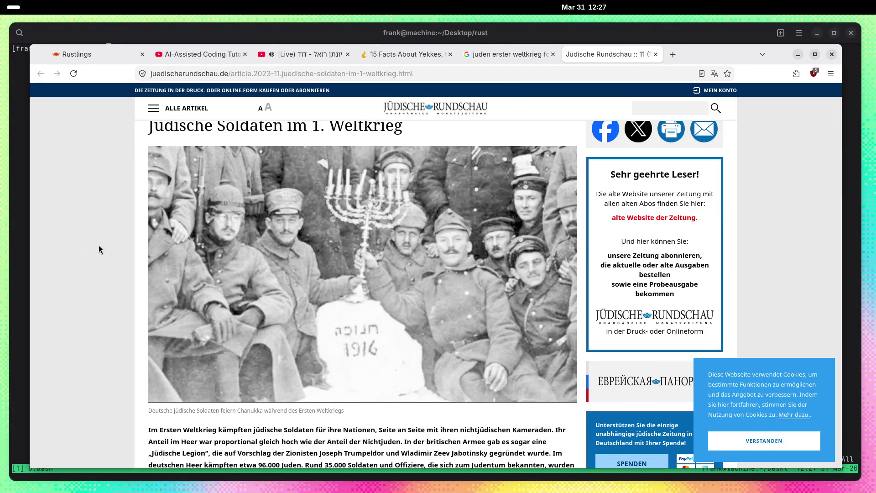
pyautogui.tripleClick(236, 410)
pyautogui.rightClick(238, 411)
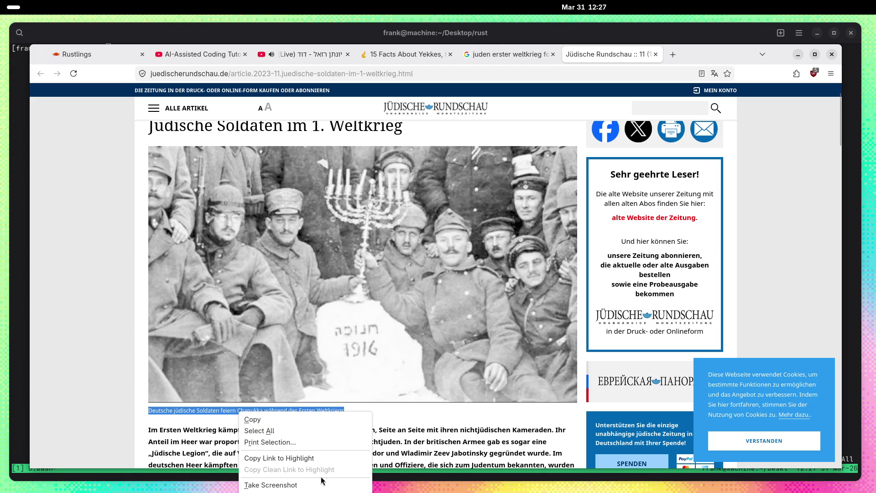
pyautogui.click(269, 491)
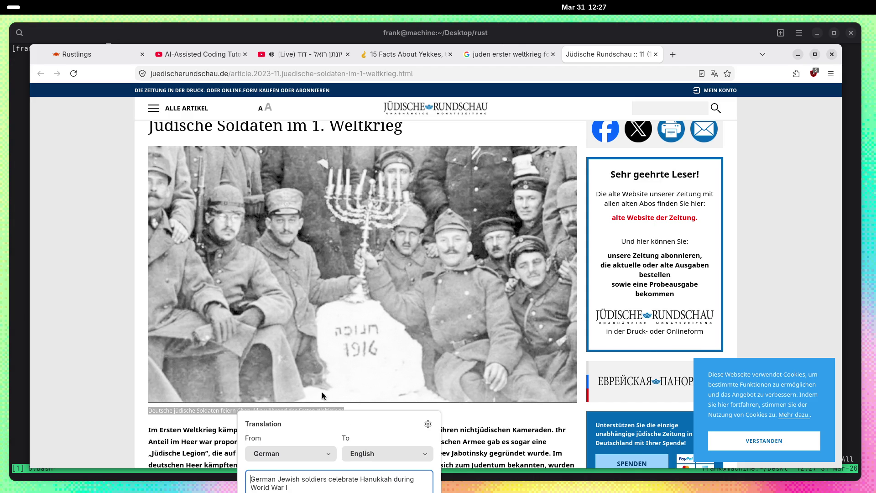
pyautogui.scroll(-3, 182, 290)
pyautogui.click(107, 237)
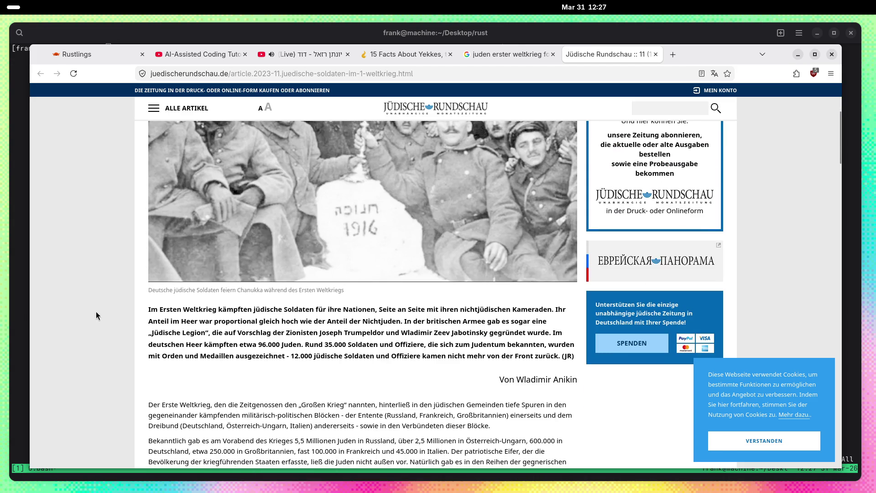
# Translate the whole caption to English, then select the sentences about 96,000 Jewish soldiers.
pyautogui.tripleClick(161, 289)
pyautogui.rightClick(162, 291)
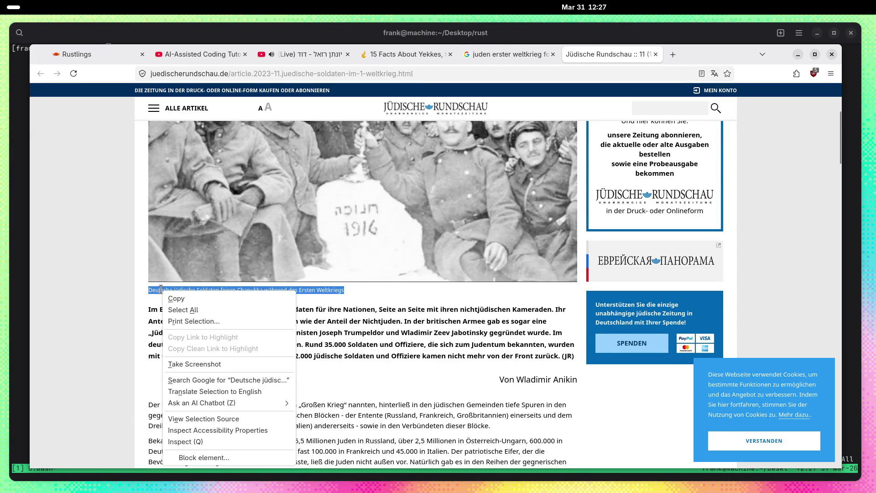
pyautogui.click(226, 392)
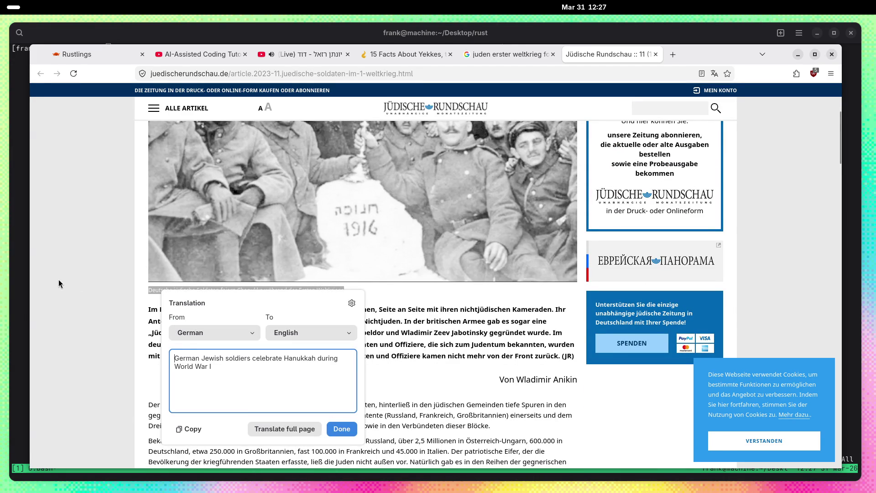
pyautogui.scroll(3, 73, 270)
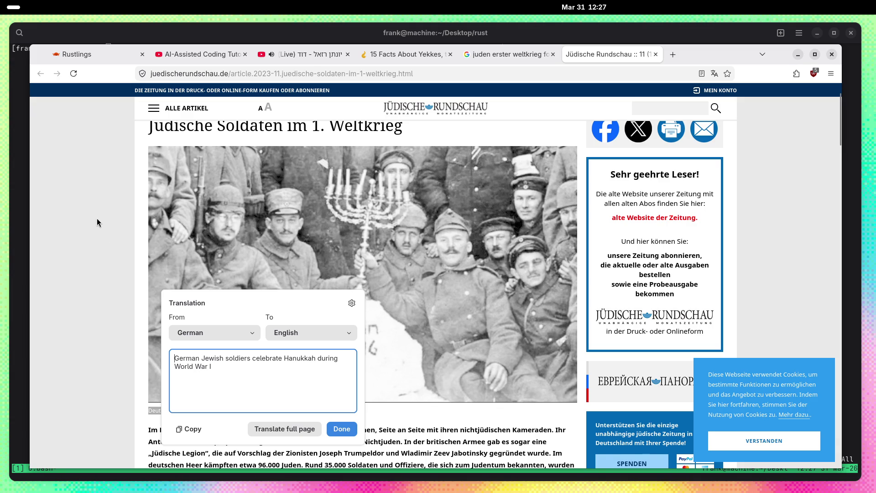
pyautogui.press('Escape')
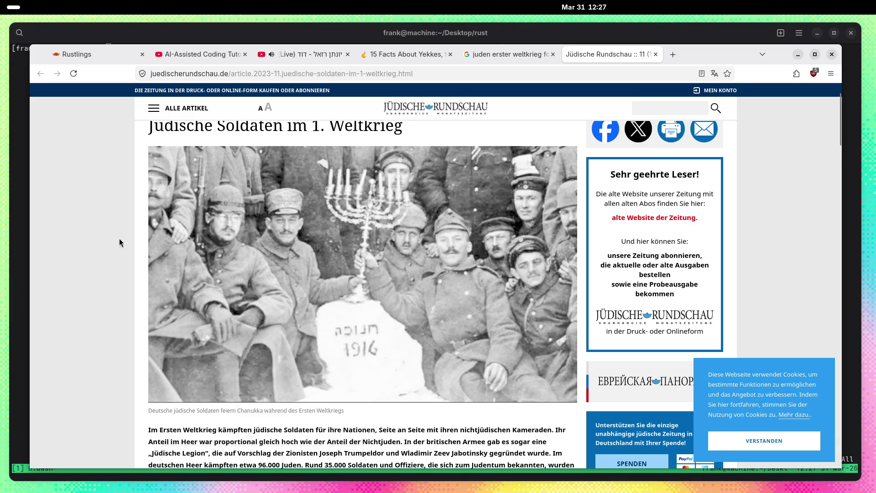
pyautogui.scroll(-3, 122, 235)
pyautogui.scroll(-2, 94, 272)
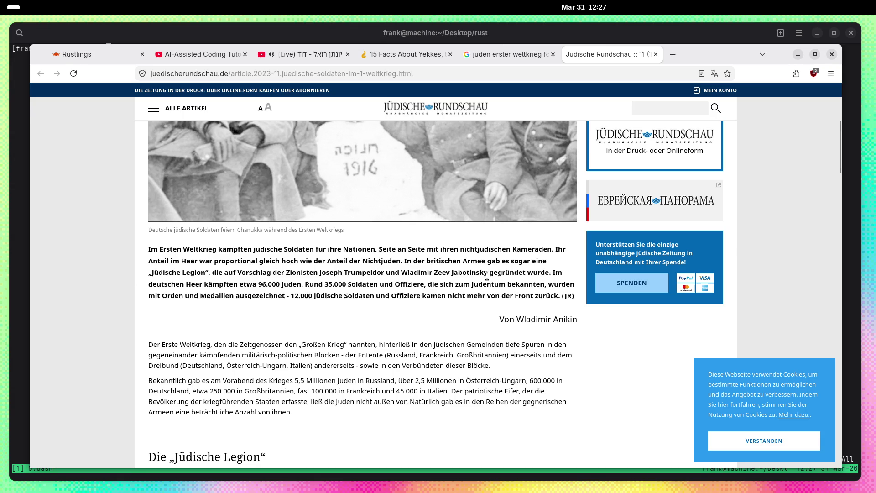
pyautogui.moveTo(552, 273)
pyautogui.mouseDown()
pyautogui.moveTo(347, 283)
pyautogui.moveTo(424, 284)
pyautogui.mouseUp()
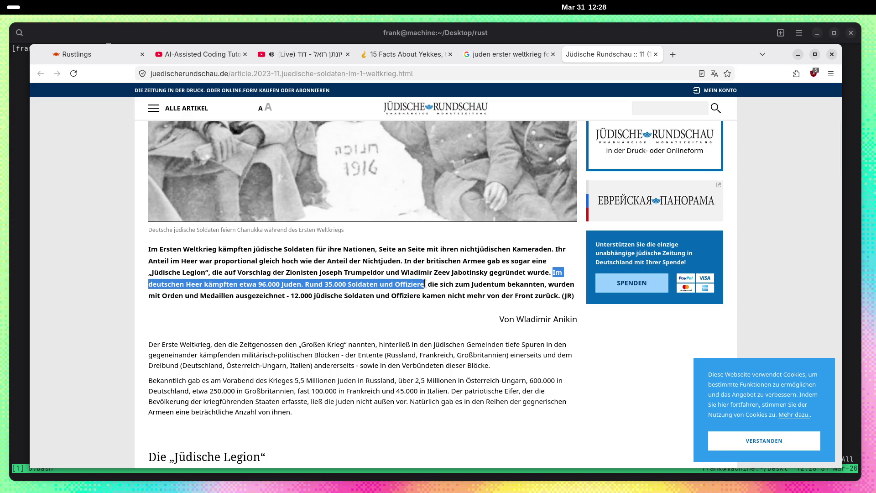
# Translate the intro passage from 'Im deutschen Heer' through 'zurück.' into English, then close it.
pyautogui.rightClick(424, 284)
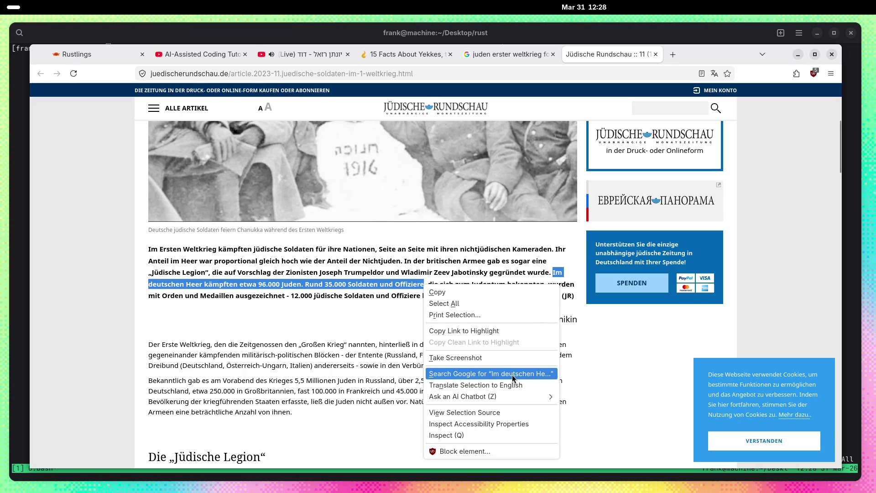
pyautogui.click(487, 387)
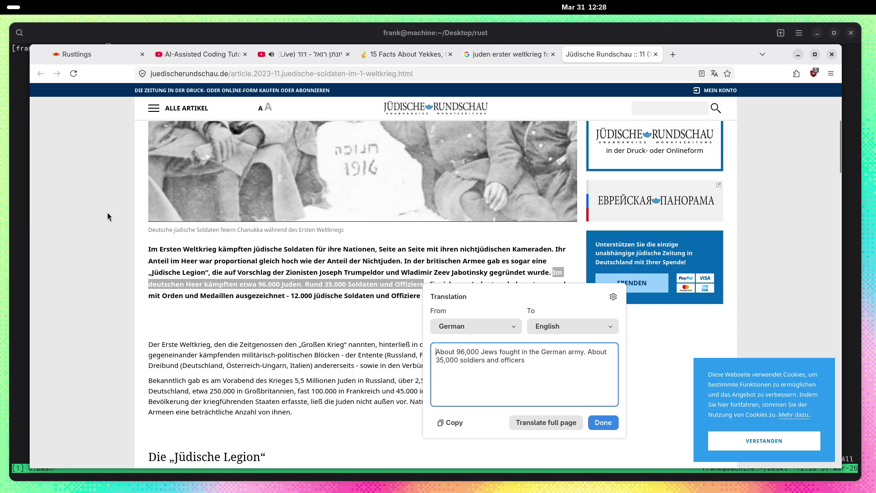
pyautogui.click(421, 272)
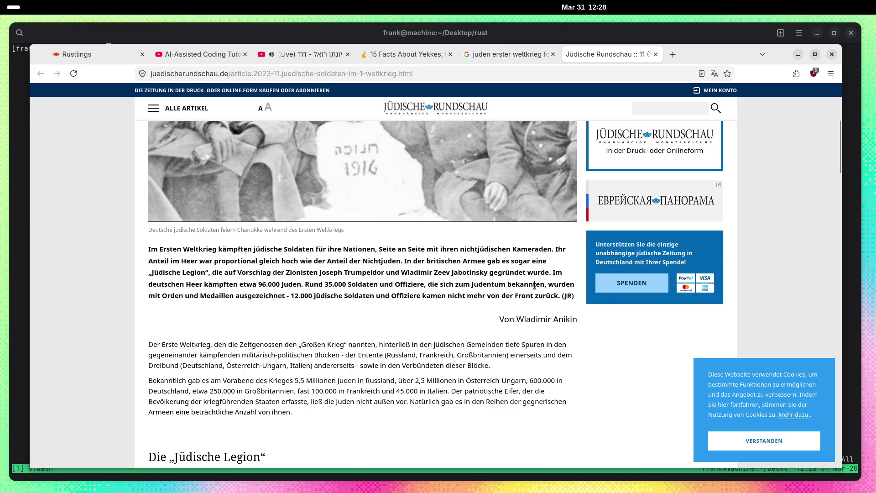
pyautogui.moveTo(552, 272); pyautogui.dragTo(564, 296)
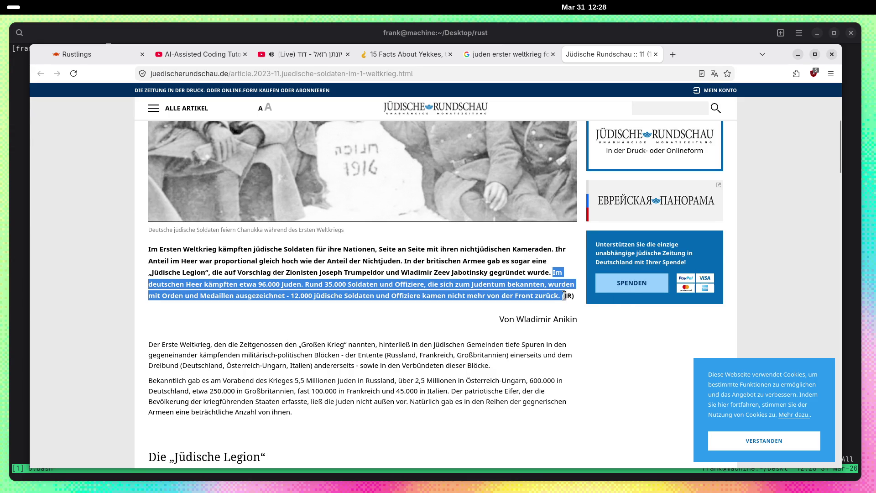
pyautogui.rightClick(564, 297)
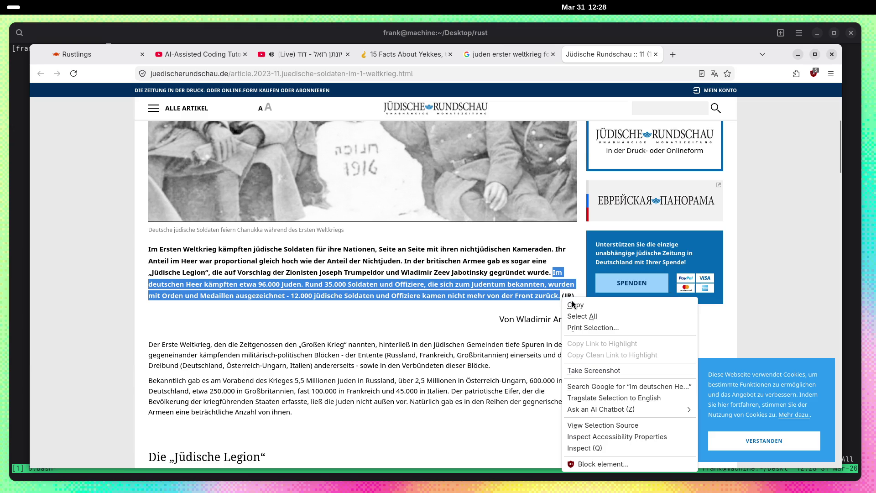
pyautogui.click(625, 397)
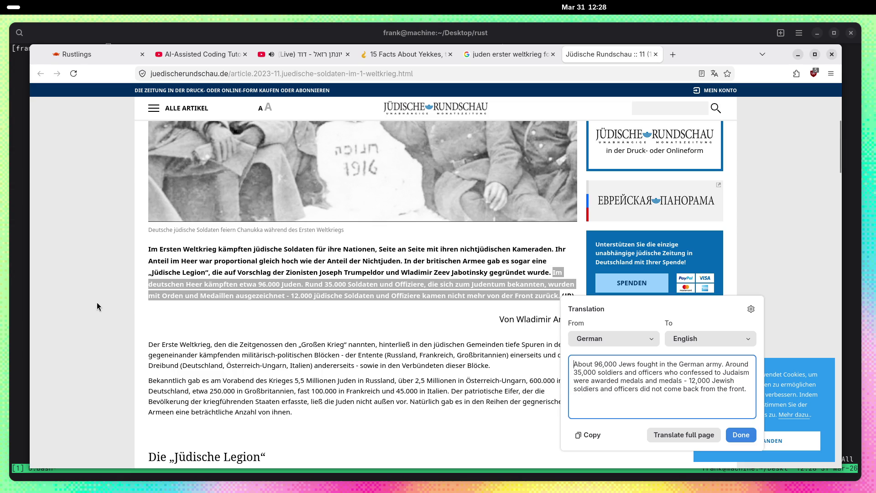
pyautogui.click(97, 302)
pyautogui.scroll(-3, 100, 302)
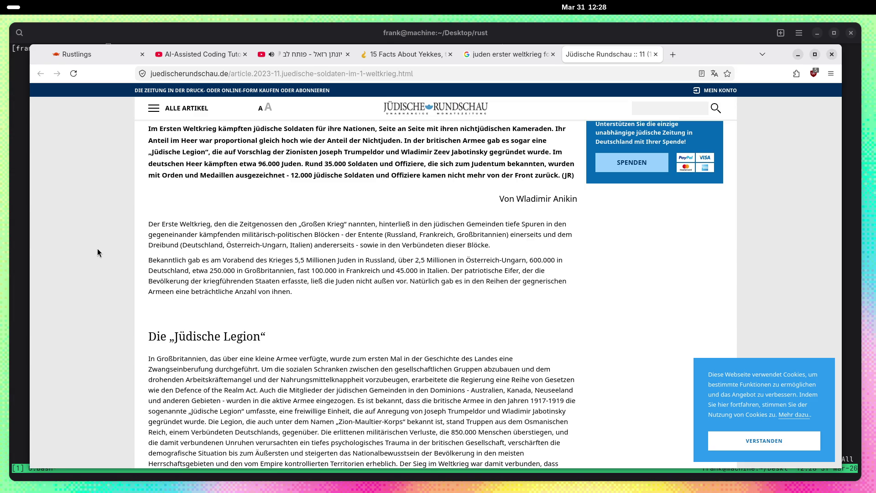
# Close the Jüdische Rundschau tab and preview the 'Kein Dank des Vaterlandes' soldier photo.
pyautogui.scroll(-5, 97, 249)
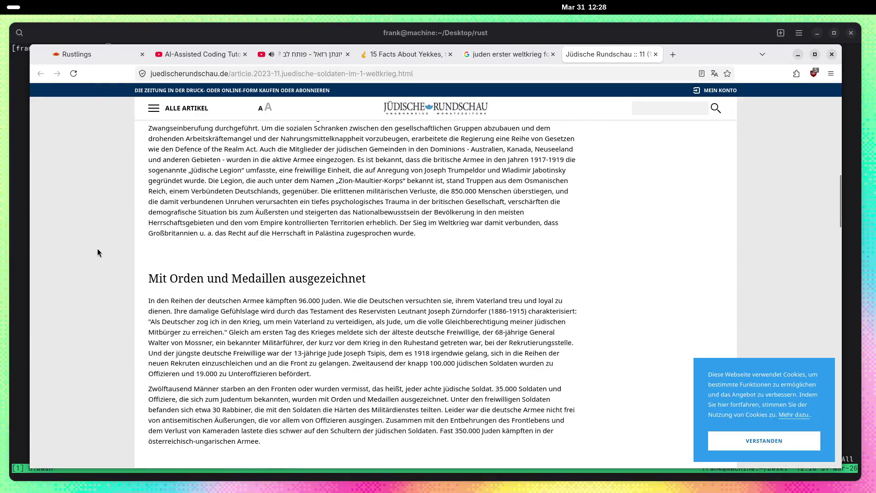
pyautogui.scroll(-5, 97, 248)
pyautogui.scroll(-2, 97, 248)
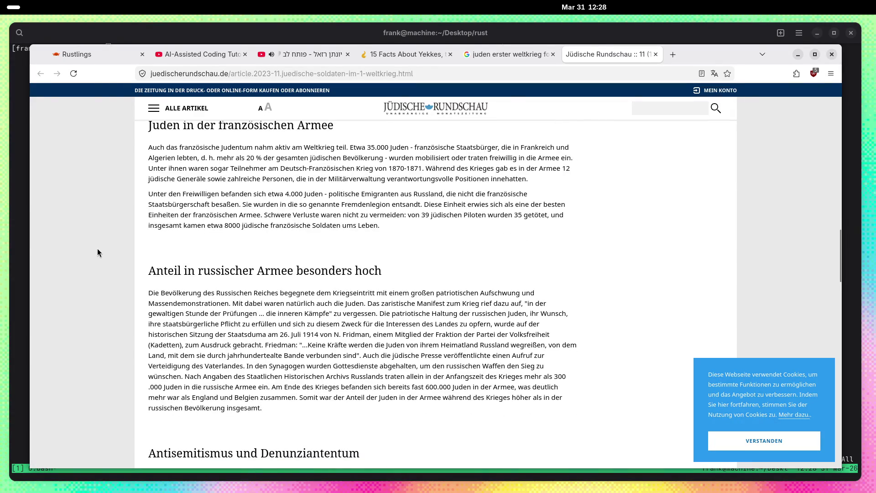
pyautogui.scroll(-4, 97, 248)
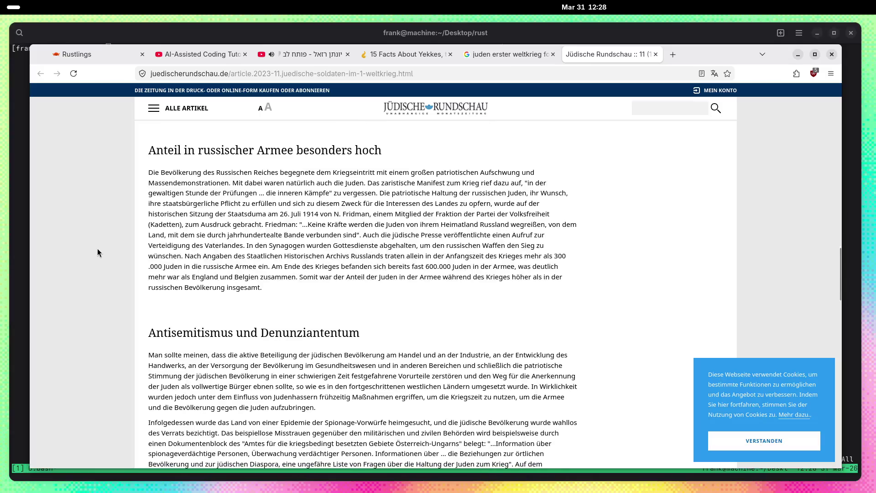
pyautogui.scroll(-10, 97, 249)
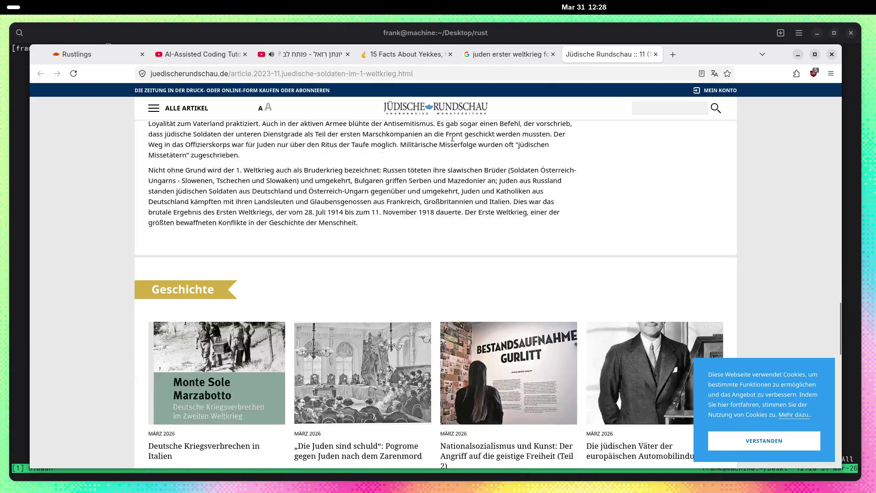
pyautogui.middleClick(579, 57)
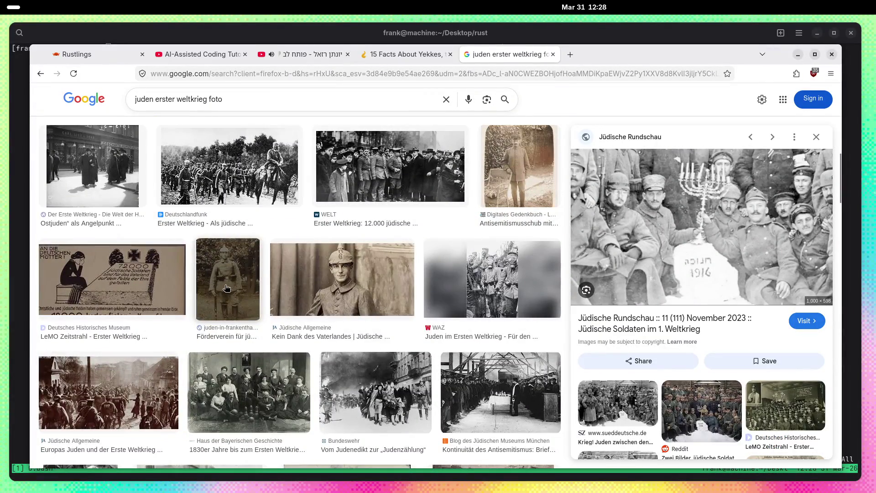
pyautogui.scroll(2, 226, 283)
pyautogui.click(281, 325)
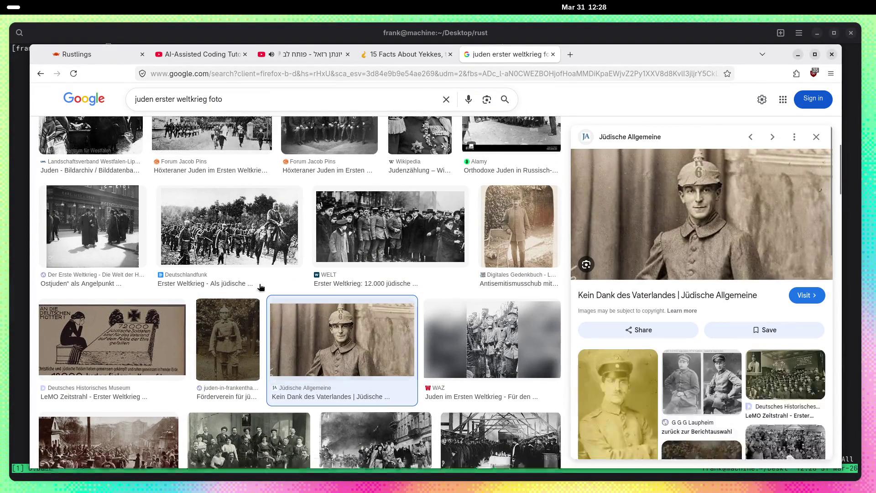
# Preview the Audiatur-Online photo, then open the Reddit 'Zwei Bilder' post from its preview.
pyautogui.scroll(2, 242, 294)
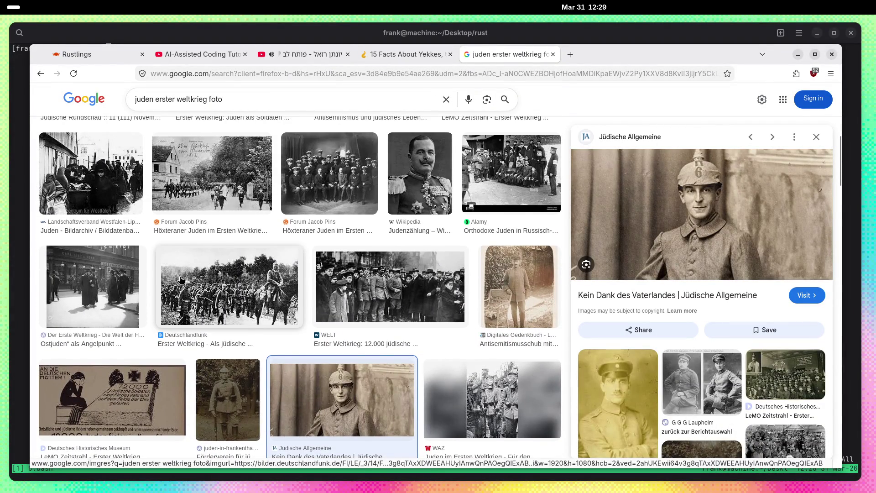
pyautogui.scroll(-5, 181, 280)
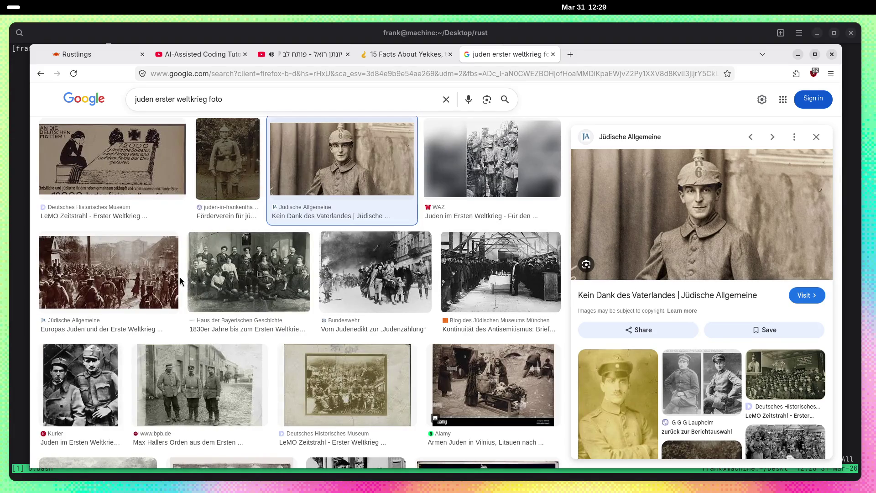
pyautogui.scroll(-4, 219, 275)
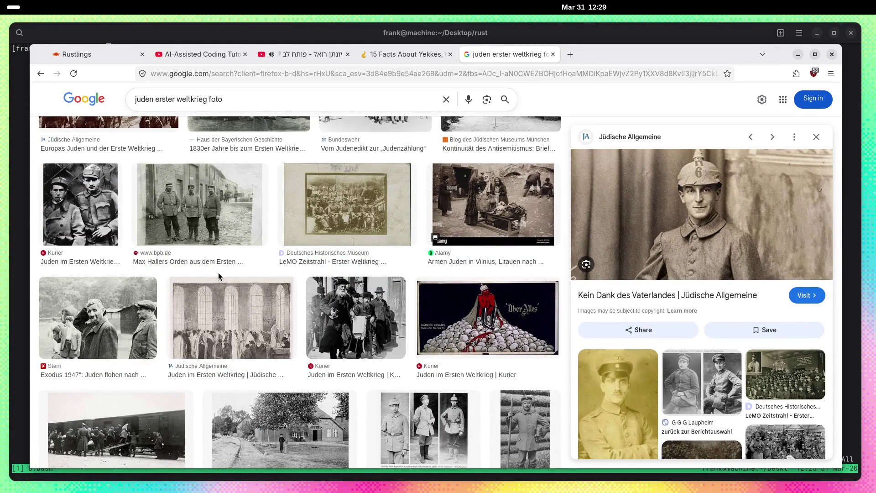
pyautogui.scroll(-6, 218, 273)
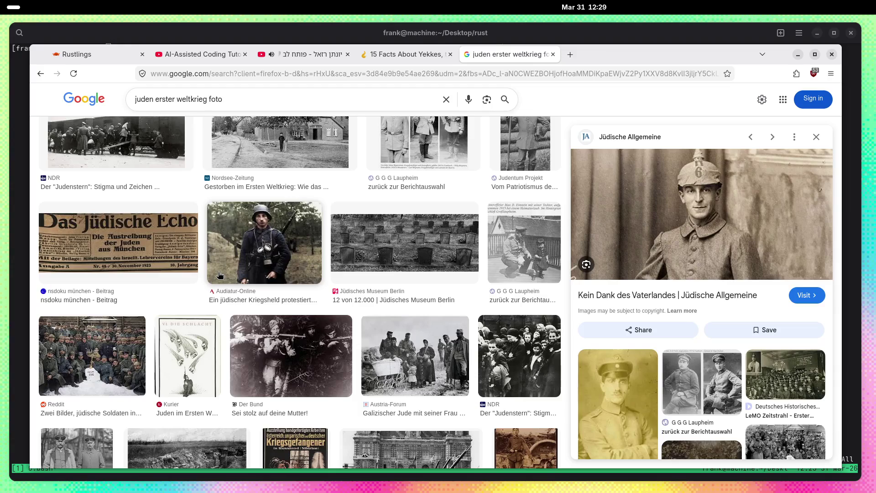
pyautogui.click(237, 259)
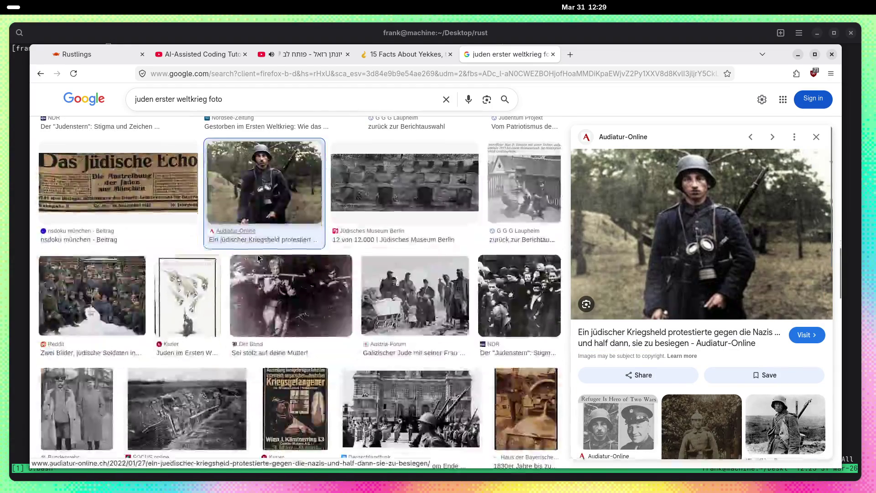
pyautogui.scroll(-4, 258, 259)
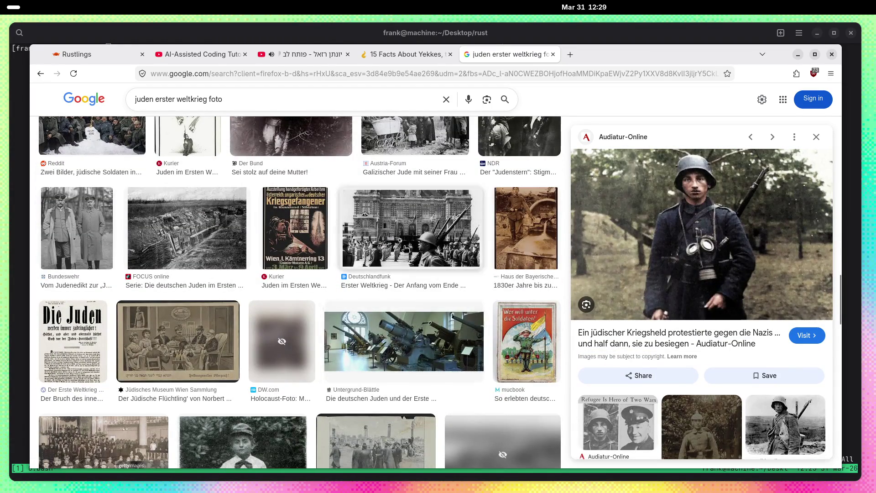
pyautogui.scroll(3, 406, 248)
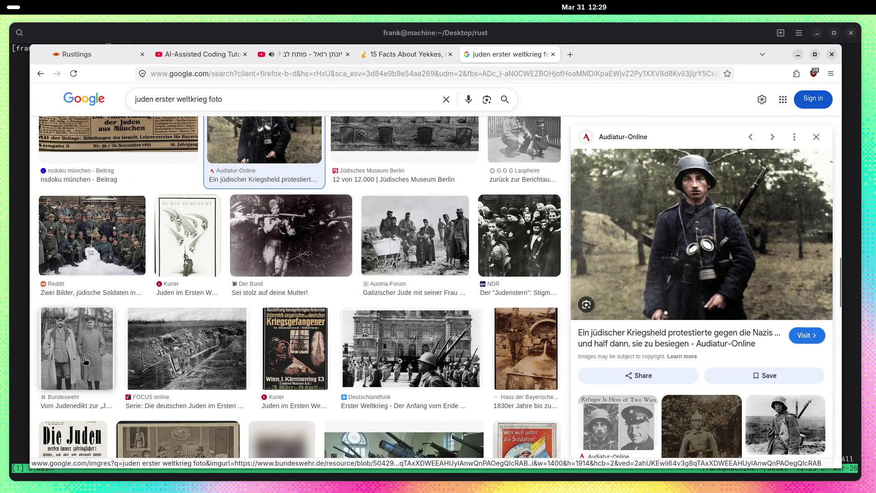
pyautogui.click(100, 245)
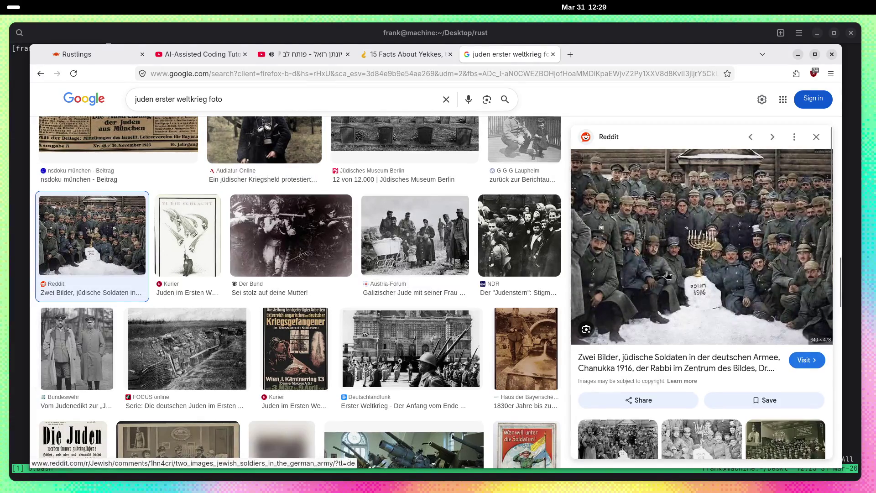
pyautogui.click(721, 312)
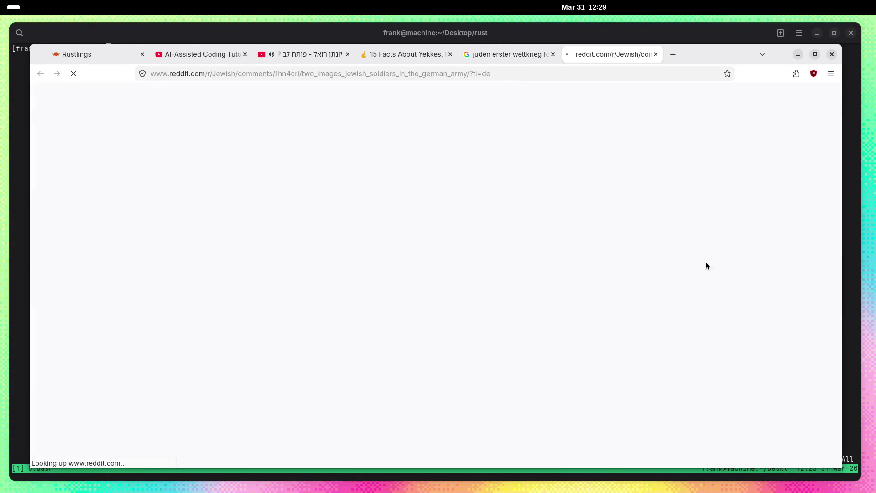
# Close the Google tab and view both post photos: the Hanukkah 1916 group and a bearded officer.
pyautogui.click(552, 54)
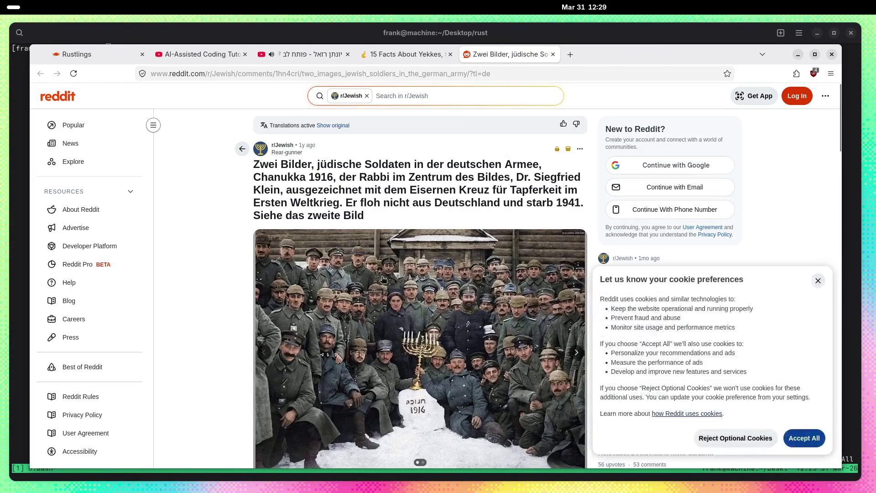
pyautogui.click(379, 283)
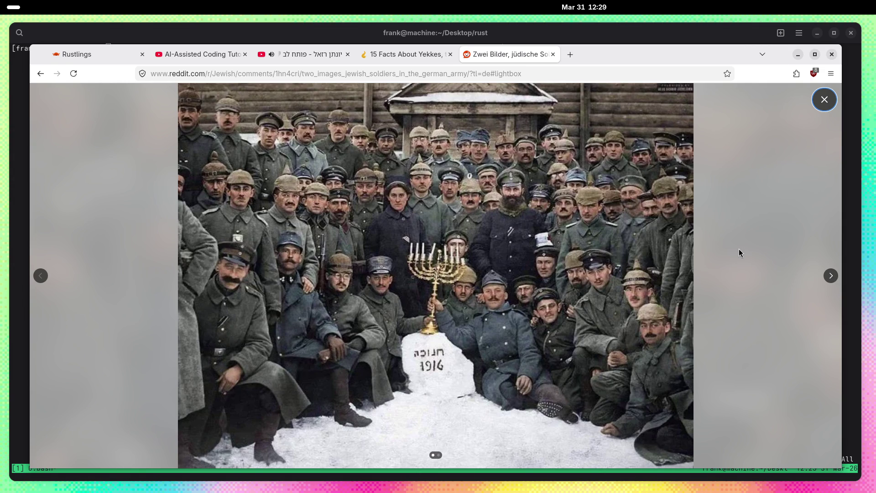
pyautogui.click(831, 275)
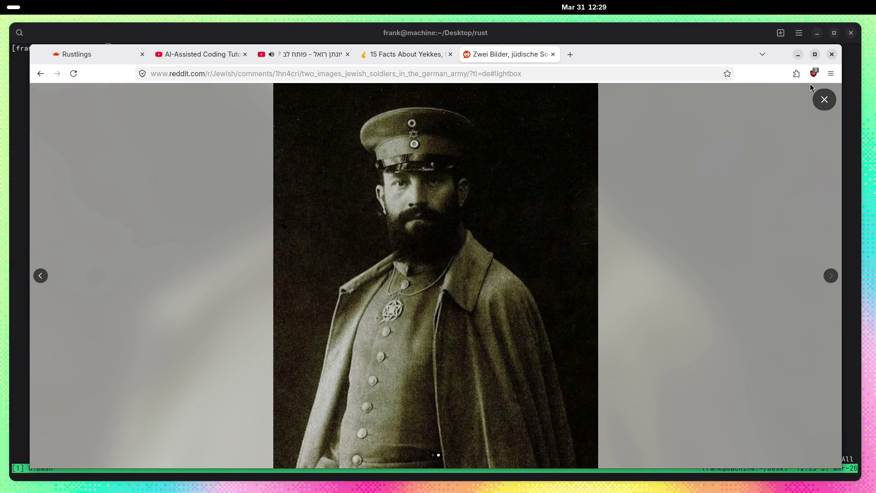
pyautogui.click(825, 100)
pyautogui.scroll(-10, 512, 176)
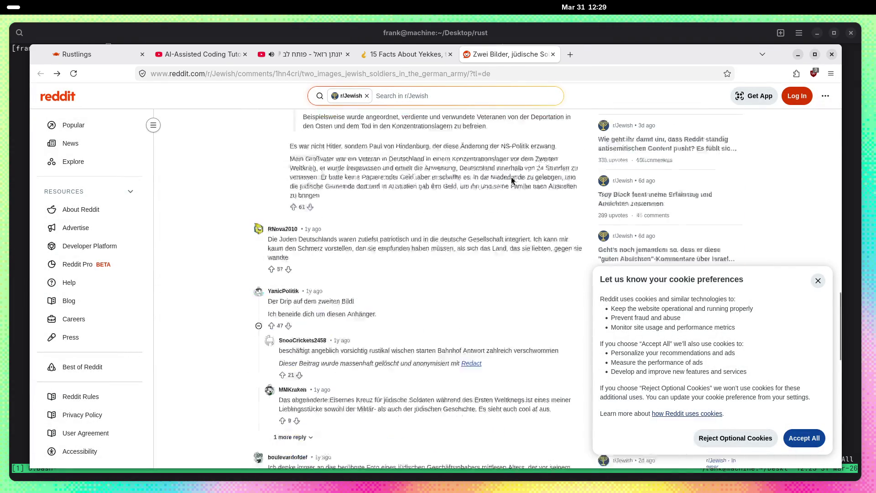
# Close the Reddit tab, read the Yekkes article to section 12, and select 'capable of independent study'.
pyautogui.click(553, 55)
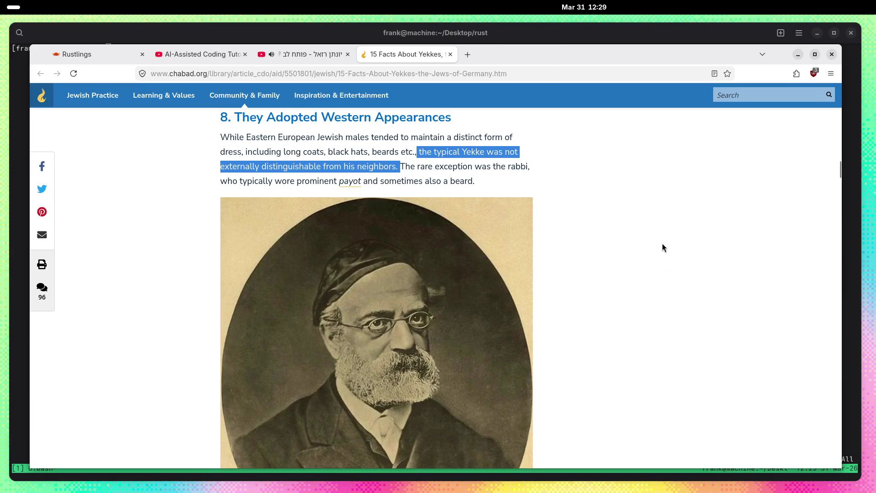
pyautogui.scroll(-8, 656, 247)
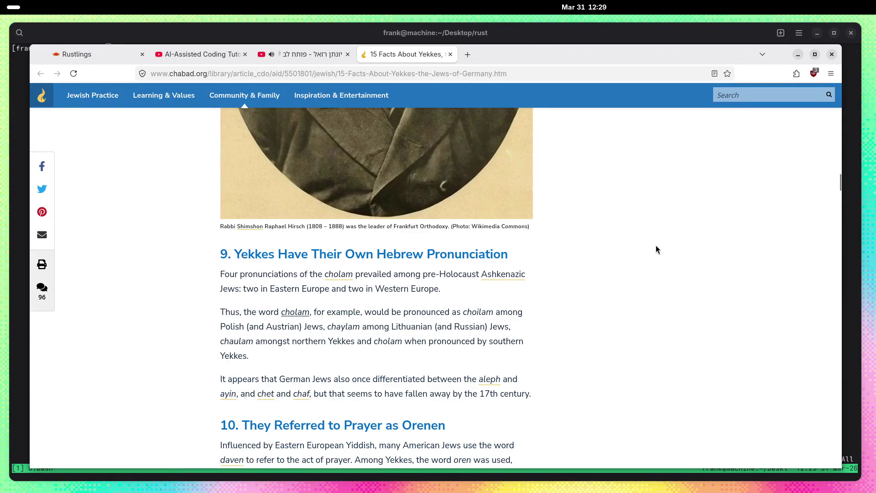
pyautogui.scroll(-2, 656, 250)
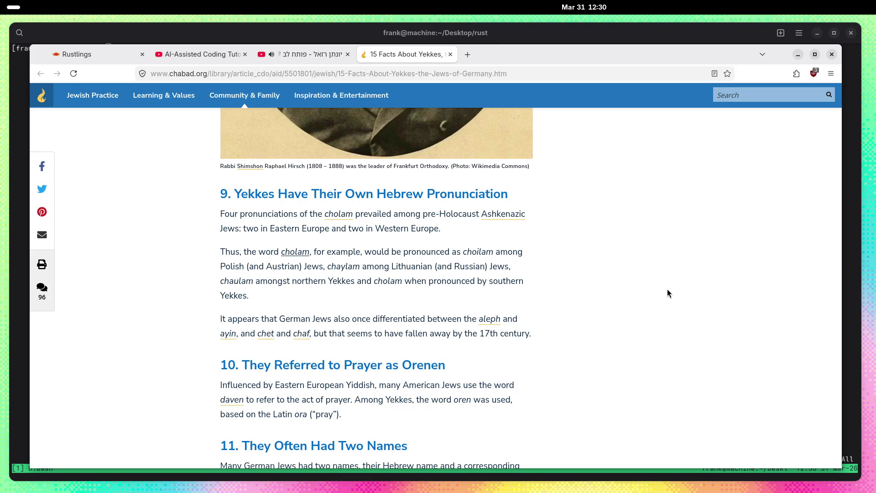
pyautogui.scroll(-4, 667, 290)
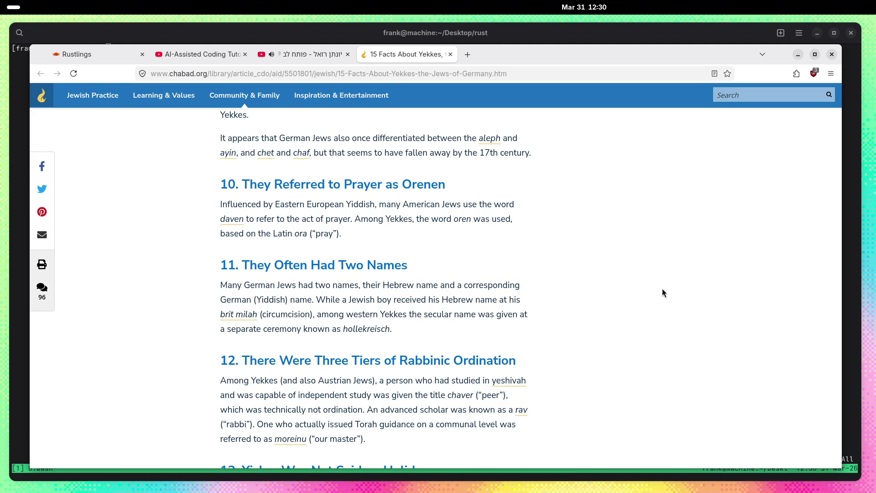
pyautogui.scroll(-3, 677, 327)
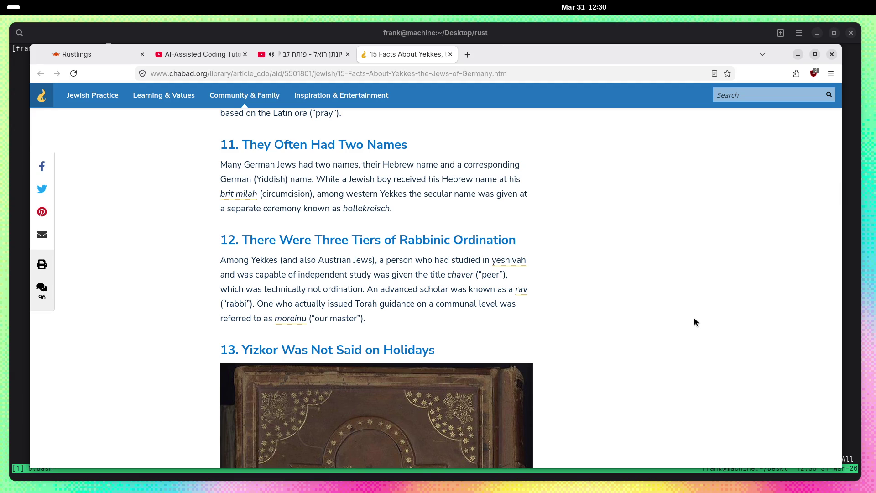
pyautogui.scroll(-3, 695, 318)
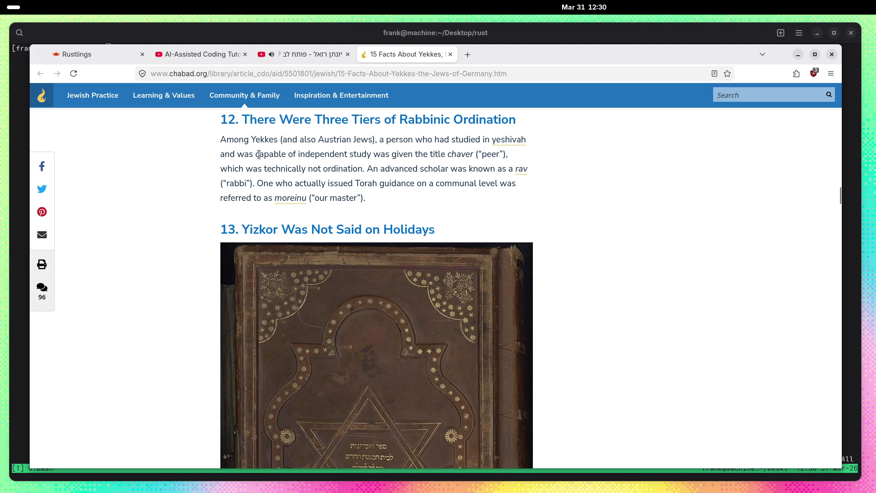
pyautogui.moveTo(254, 154); pyautogui.dragTo(356, 155)
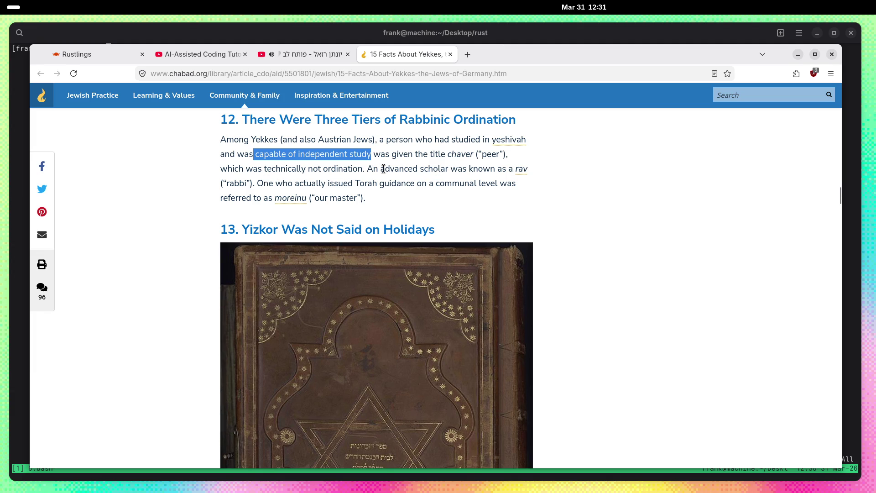
# Select the advanced-scholar sentence and the moreinu phrase, clear them, then reselect 'capable of independent study'.
pyautogui.moveTo(381, 168)
pyautogui.mouseDown()
pyautogui.moveTo(233, 183)
pyautogui.moveTo(249, 183)
pyautogui.mouseUp()
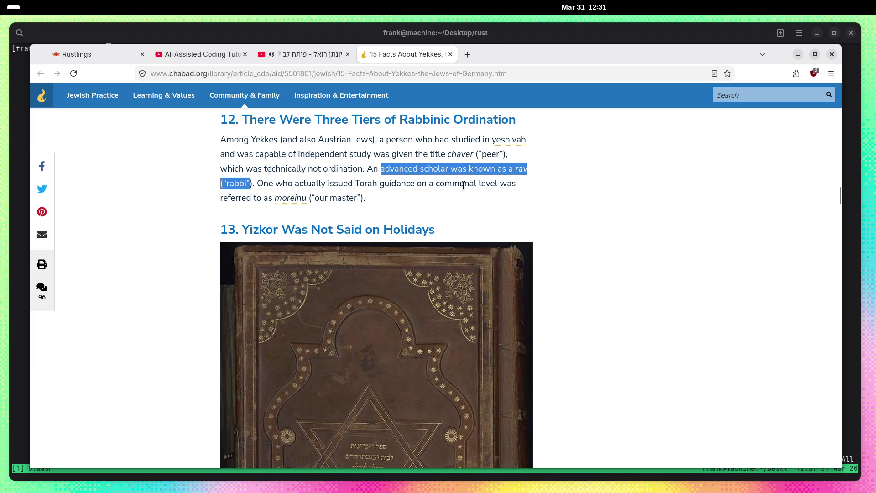
pyautogui.moveTo(358, 198); pyautogui.dragTo(278, 202)
pyautogui.click(227, 208)
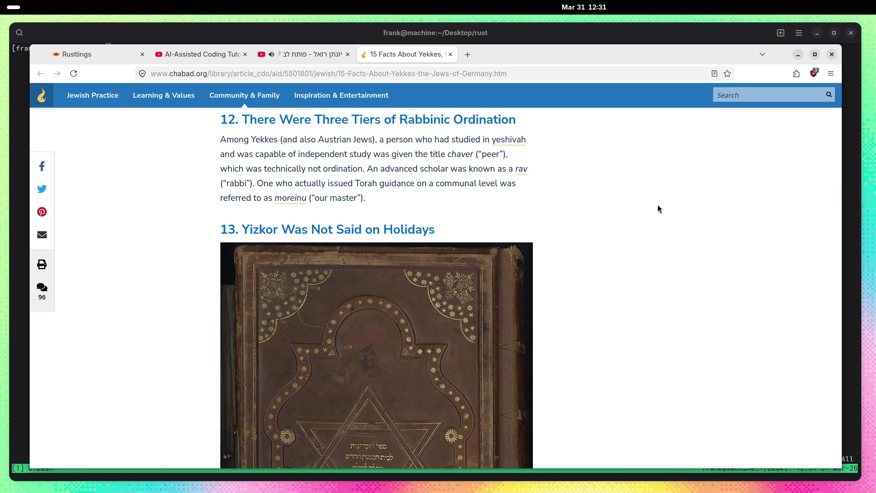
pyautogui.moveTo(255, 156); pyautogui.dragTo(371, 157)
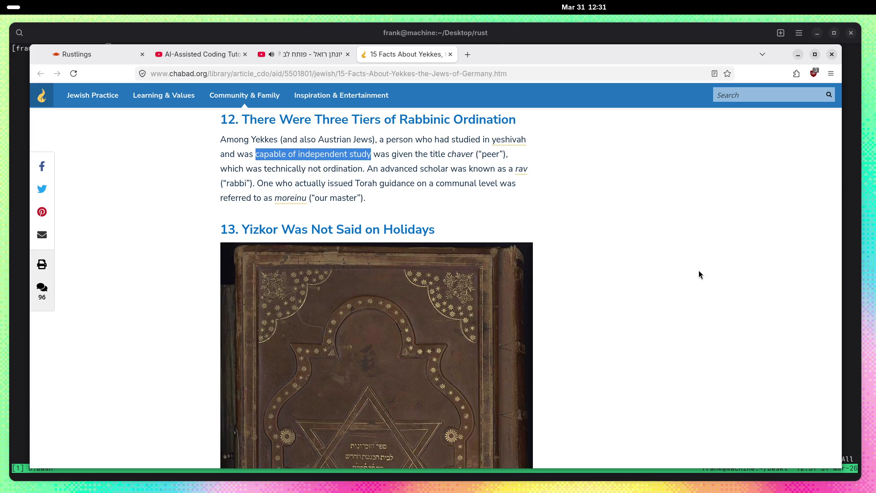
# Scroll down to section 14 and copy the congregation name 'K'hal Adath Jeshurun'.
pyautogui.scroll(-2, 699, 271)
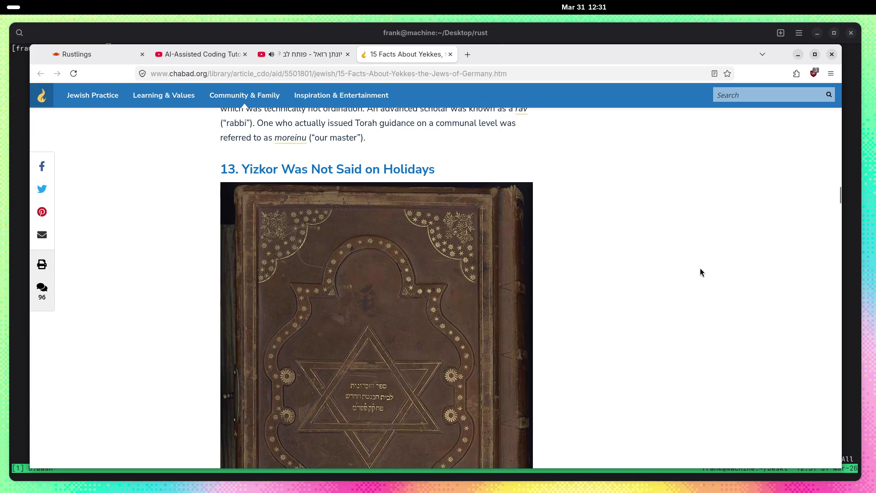
pyautogui.scroll(-8, 702, 271)
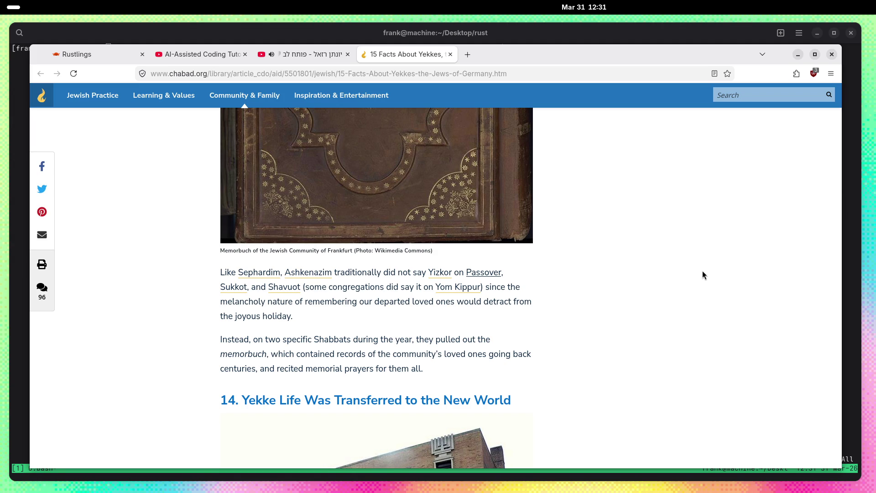
pyautogui.scroll(-5, 703, 274)
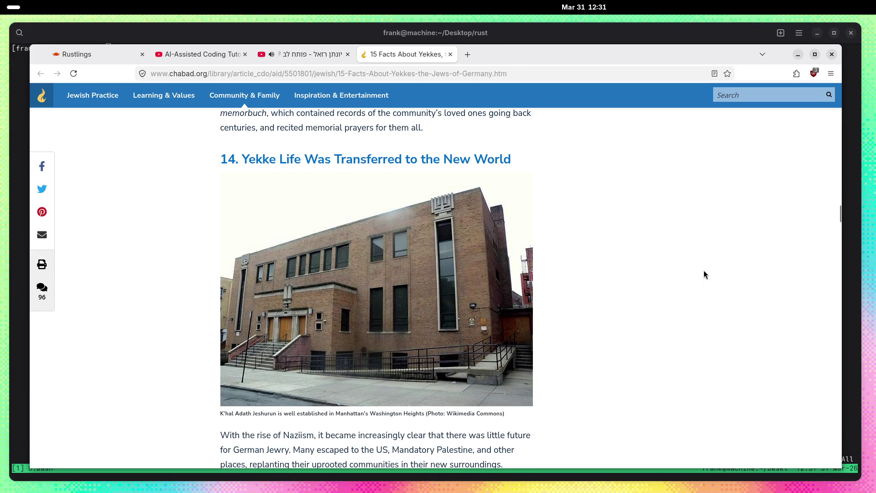
pyautogui.scroll(-3, 704, 272)
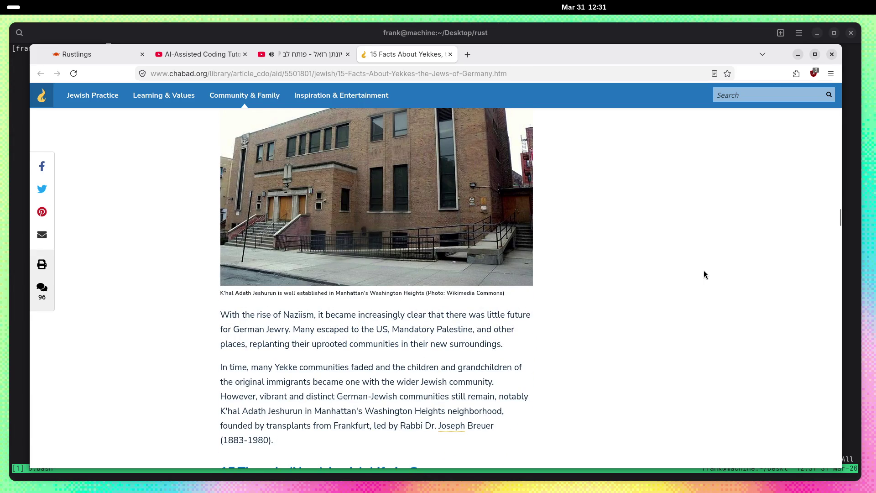
pyautogui.scroll(-3, 704, 272)
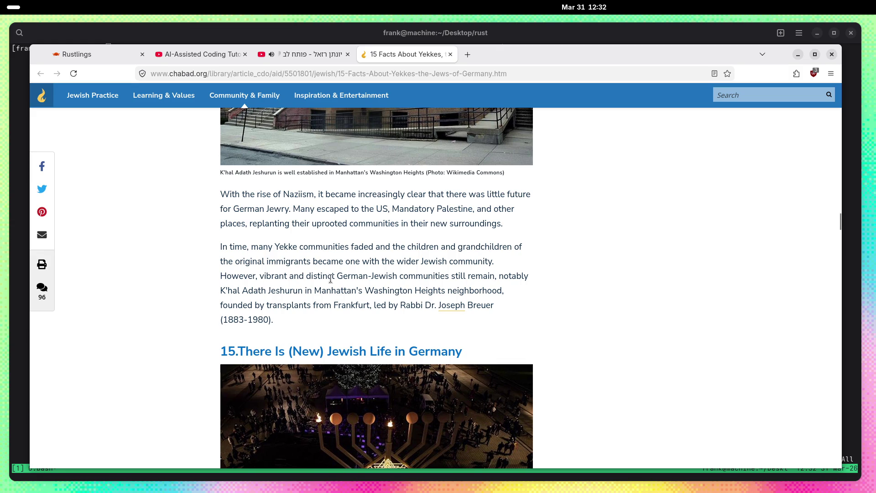
pyautogui.moveTo(303, 292)
pyautogui.mouseDown()
pyautogui.moveTo(199, 294)
pyautogui.moveTo(222, 292)
pyautogui.mouseUp()
pyautogui.rightClick(222, 291)
pyautogui.click(230, 297)
# Open youtube.com in a new tab.
pyautogui.hotkey('ctrl', 't')
pyautogui.write('youtube.com')
pyautogui.press('Return')
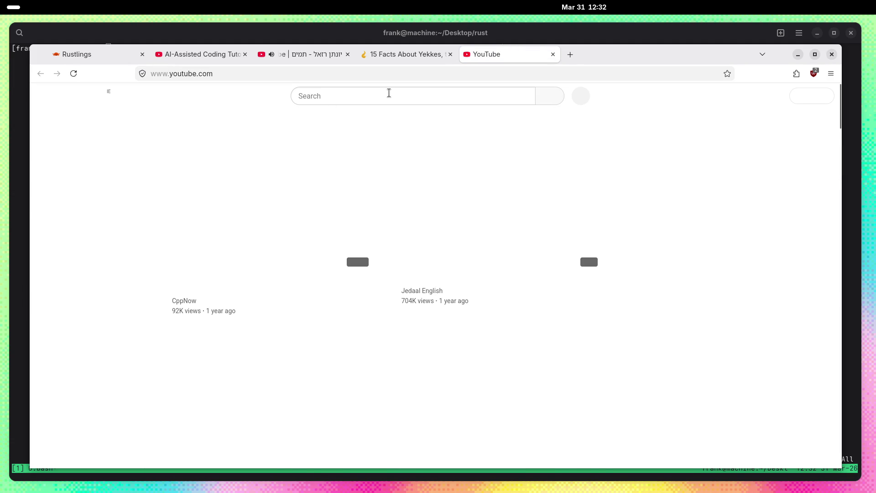
# Search YouTube for K'hal Adath Jeshurun and open 'Choir of KAJ Sings Shir Hamaalos' in a background tab.
pyautogui.click(388, 94)
pyautogui.hotkey('ctrl', 'v')
pyautogui.click(551, 96)
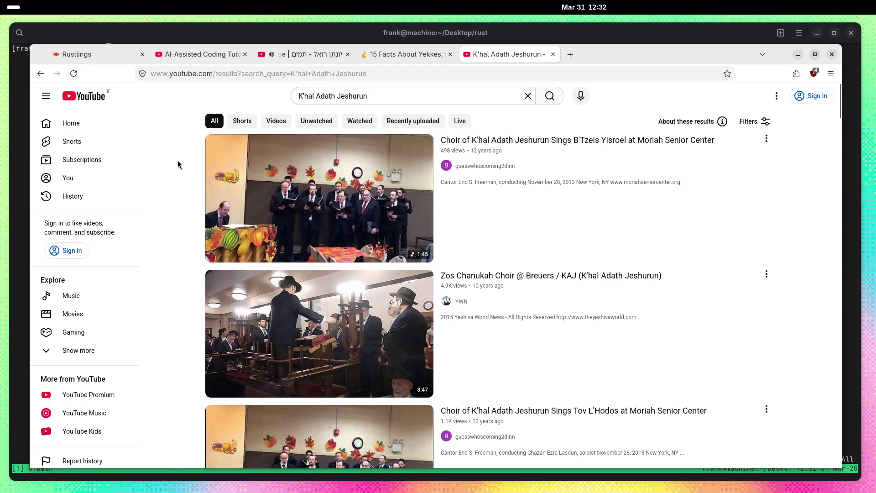
pyautogui.scroll(-8, 179, 161)
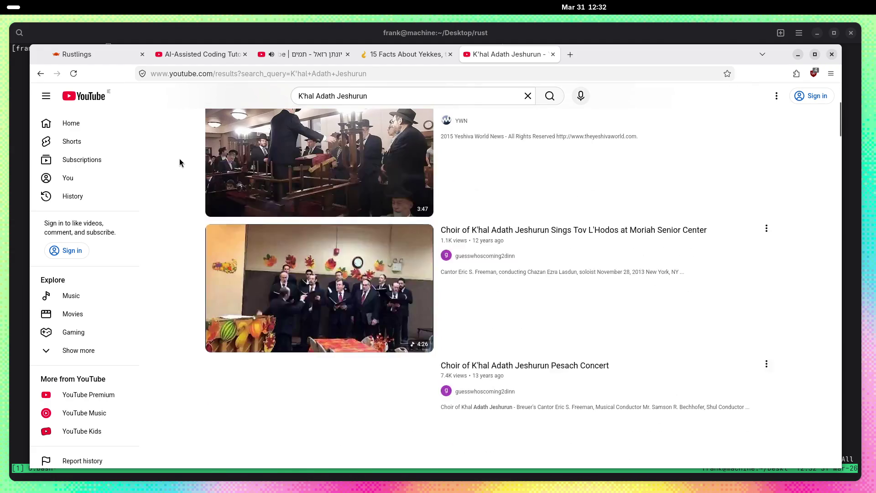
pyautogui.scroll(-9, 179, 158)
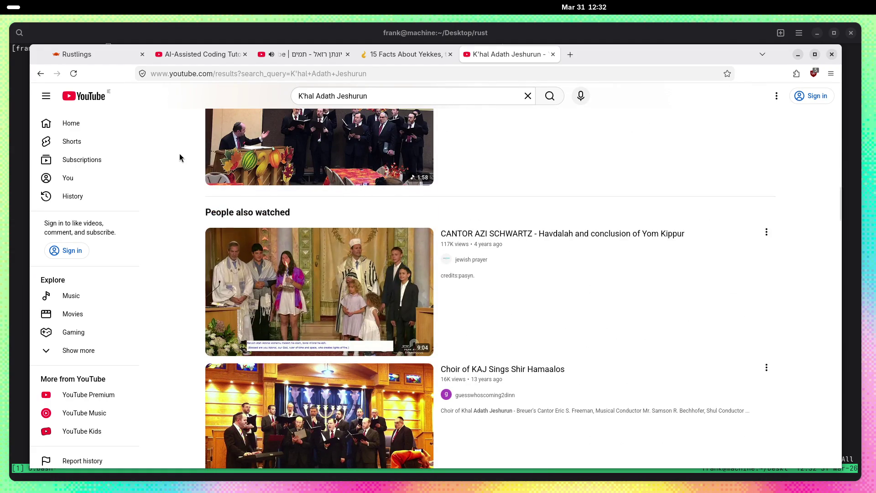
pyautogui.scroll(-5, 179, 158)
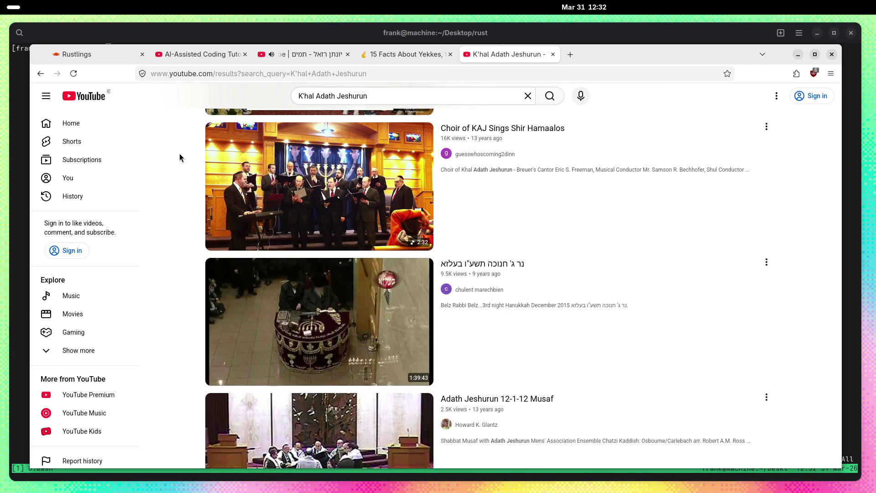
pyautogui.middleClick(498, 129)
# Browse the rest of the K'hal Adath Jeshurun results, then close that results tab.
pyautogui.scroll(-3, 153, 180)
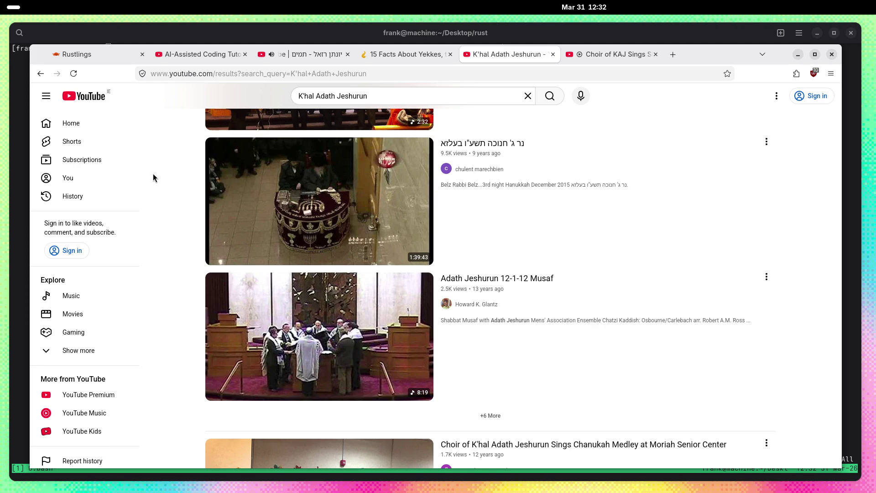
pyautogui.scroll(-4, 153, 177)
pyautogui.scroll(-4, 153, 177)
pyautogui.scroll(-8, 153, 174)
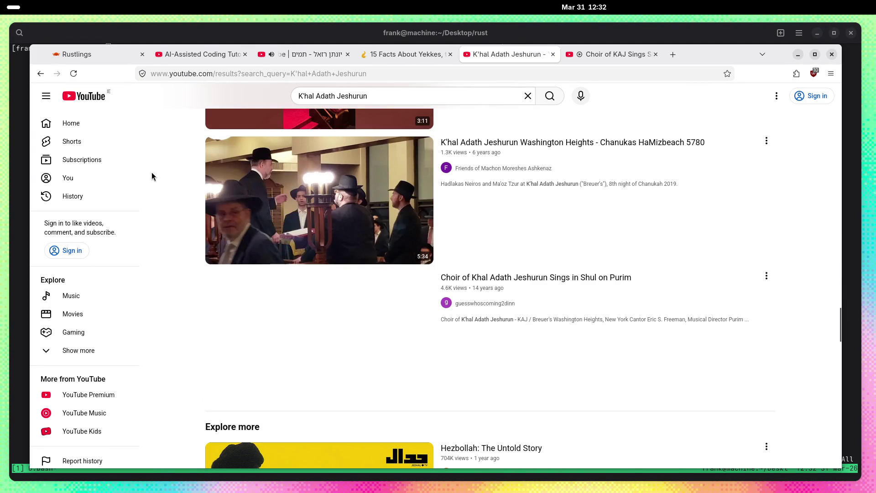
pyautogui.scroll(-7, 152, 177)
pyautogui.scroll(-1, 152, 176)
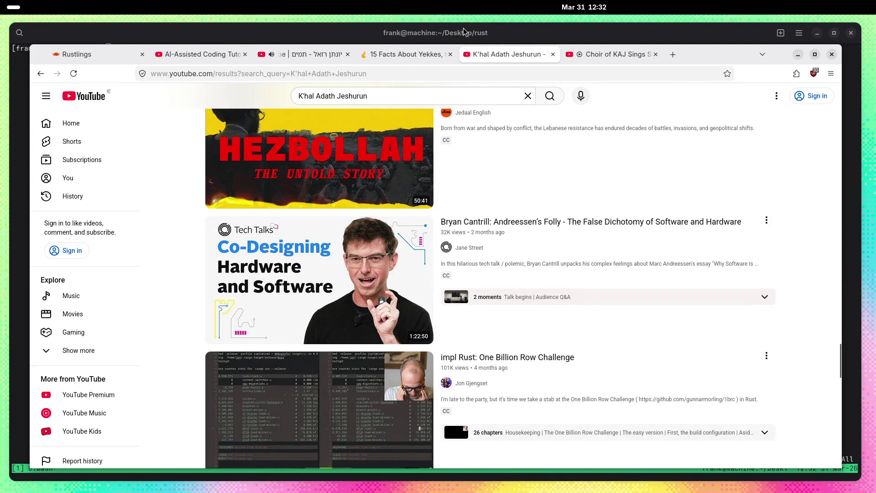
pyautogui.click(552, 54)
# Pause the Hebrew song playing in the other tab and return to the choir video.
pyautogui.click(298, 54)
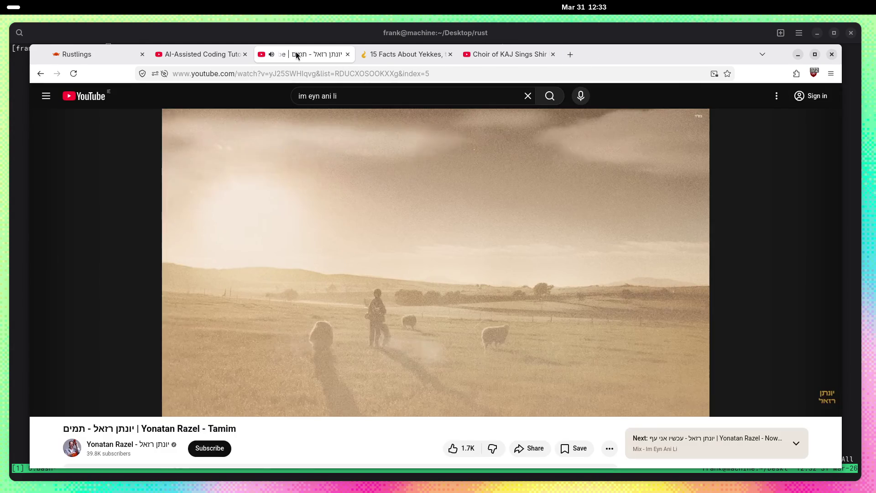
pyautogui.click(356, 196)
pyautogui.click(497, 54)
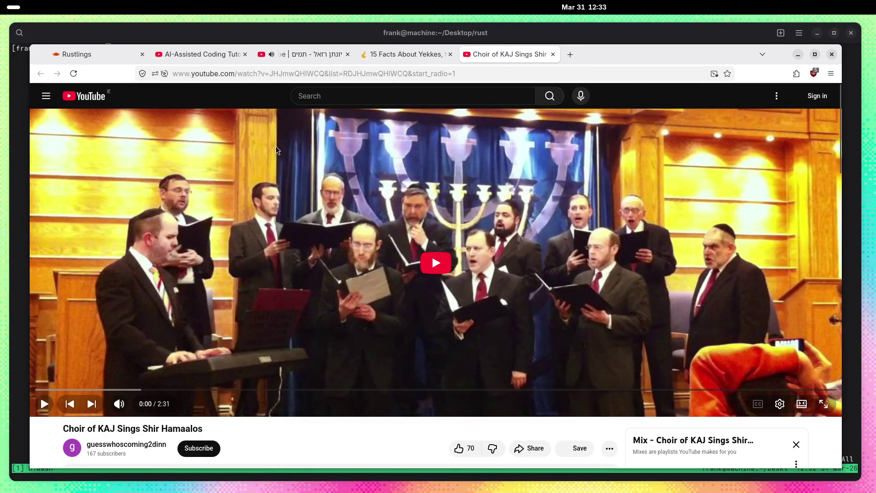
# Expand the Choir of KAJ video description, start playback and skip ahead to about 0:20.
pyautogui.scroll(-5, 300, 243)
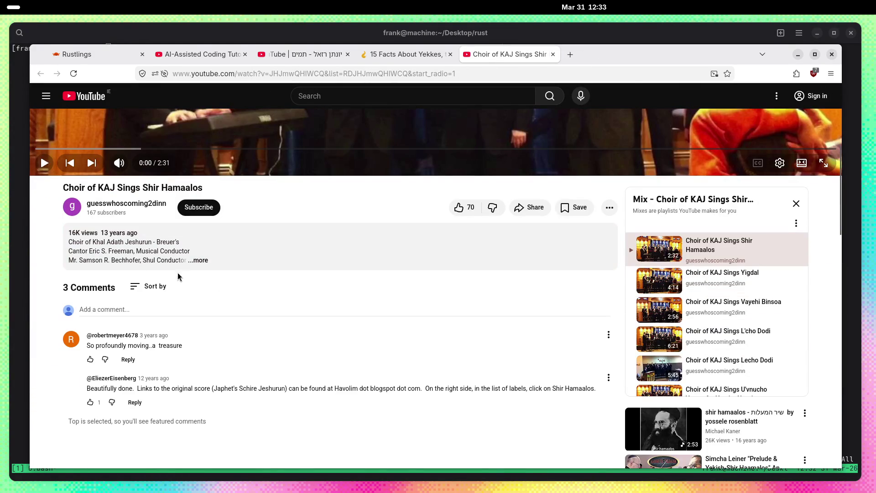
pyautogui.click(203, 262)
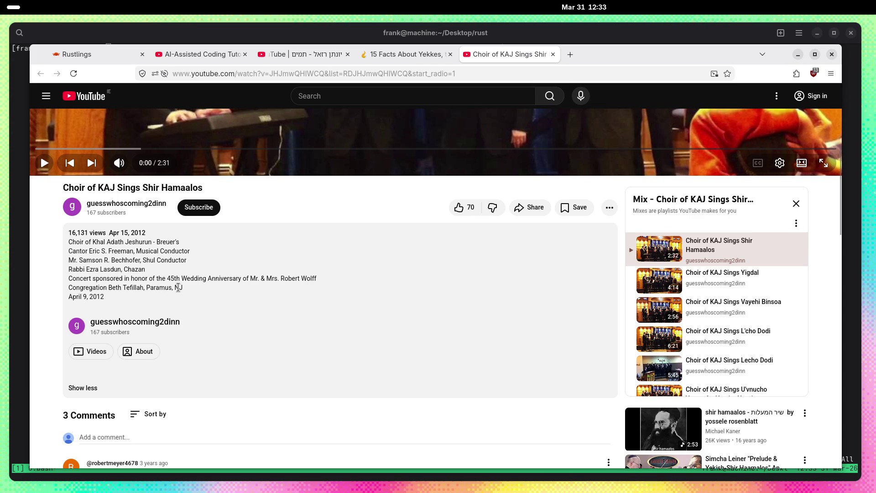
pyautogui.scroll(5, 285, 317)
pyautogui.click(432, 253)
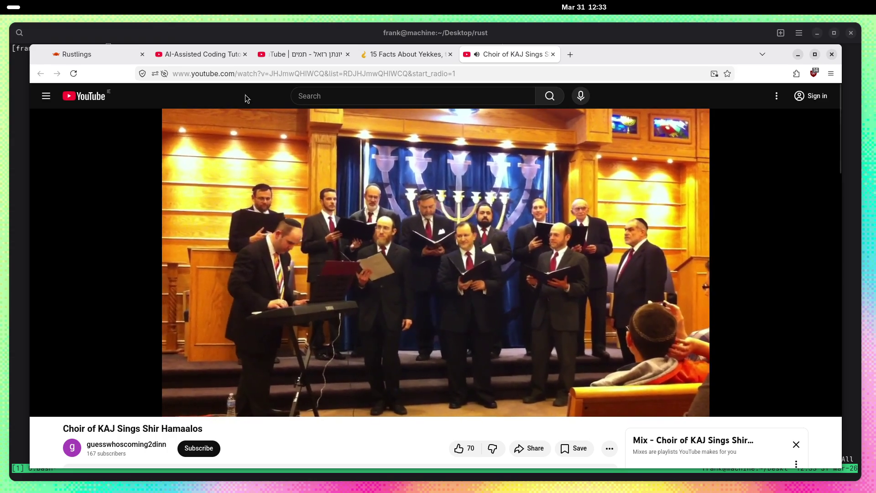
pyautogui.press('Right')
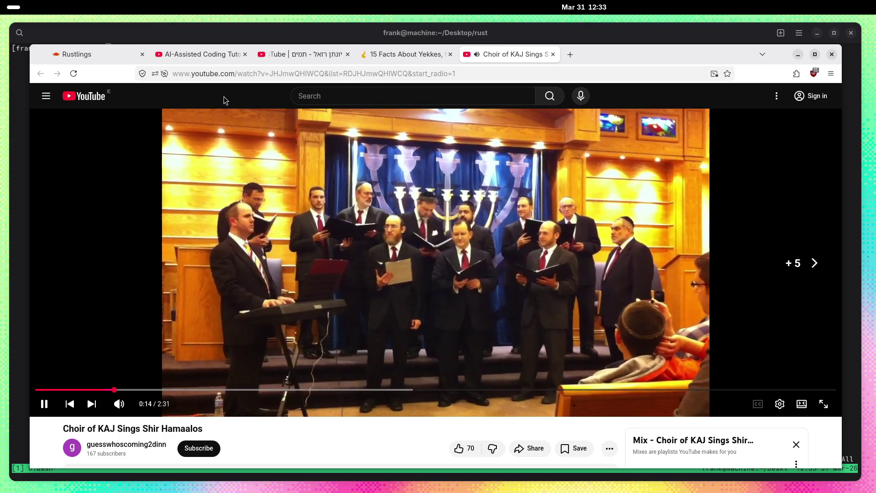
pyautogui.press('Right')
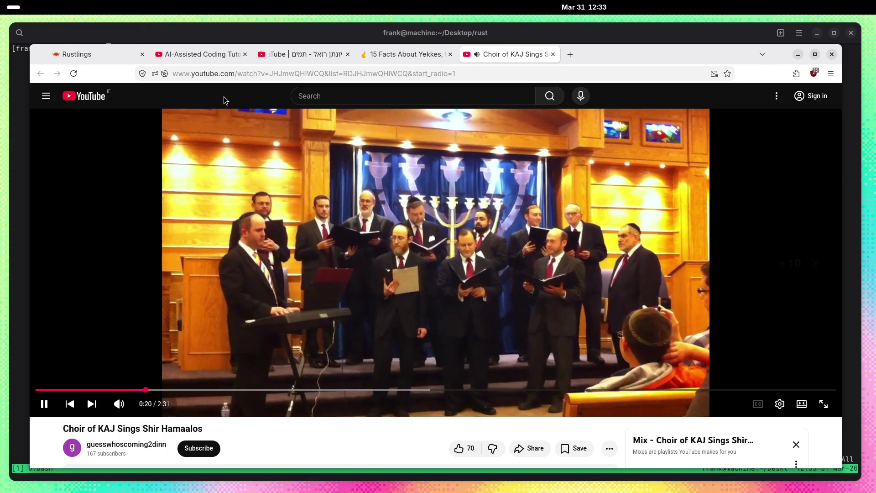
pyautogui.press('Right')
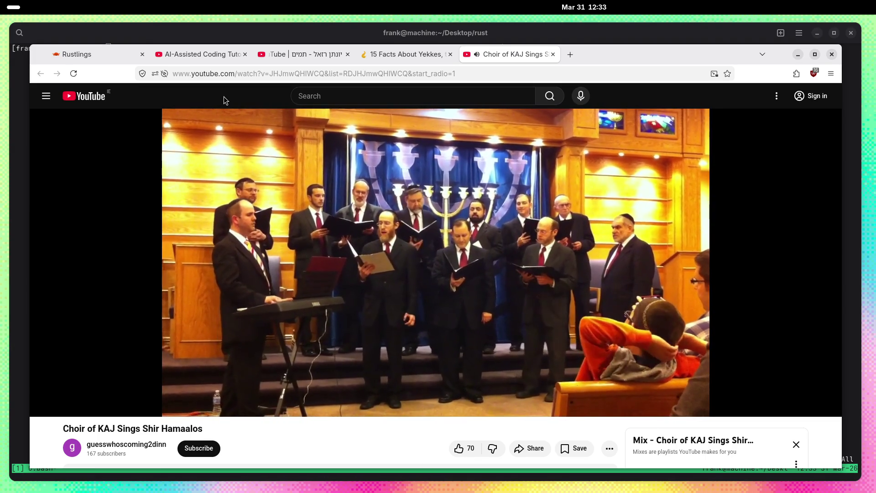
# Search YouTube for 'yiddish german'.
pyautogui.click(319, 96)
pyautogui.write('yiddish german')
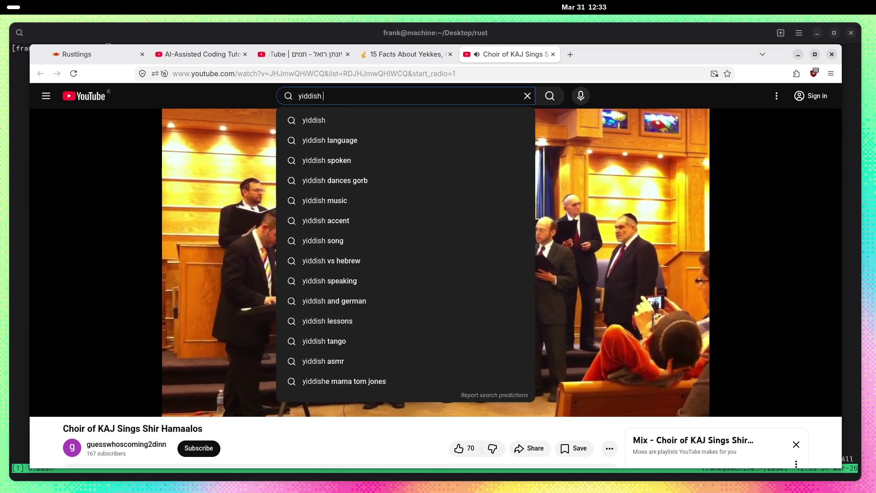
pyautogui.press('Return')
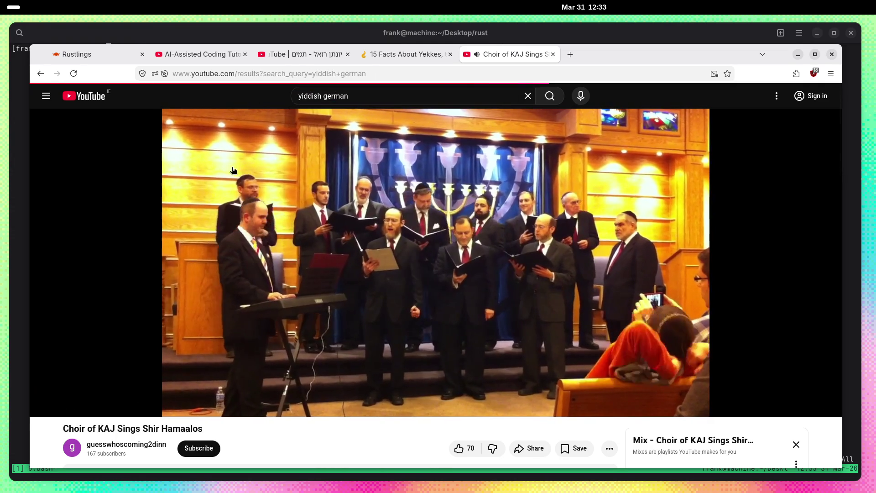
# Browse the results and open 'Yiddish vs Dutch vs Austrian German (Can They Understand Each Other?)'.
pyautogui.scroll(-5, 184, 279)
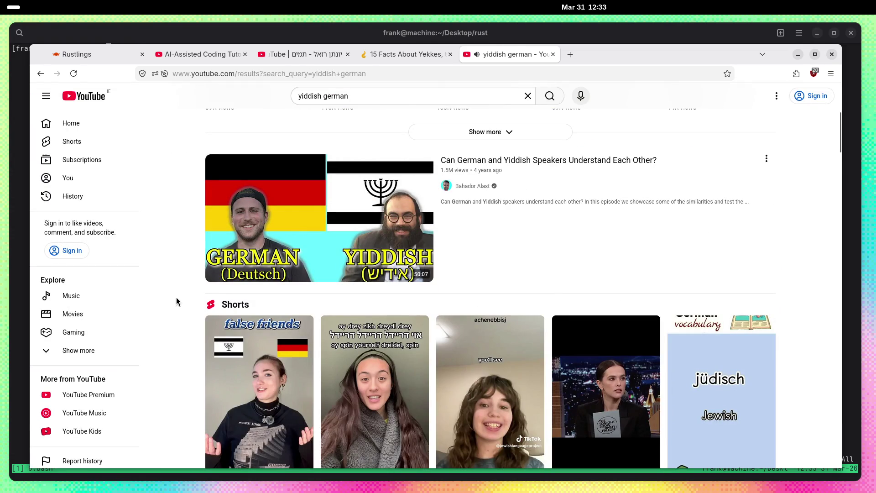
pyautogui.scroll(-6, 177, 296)
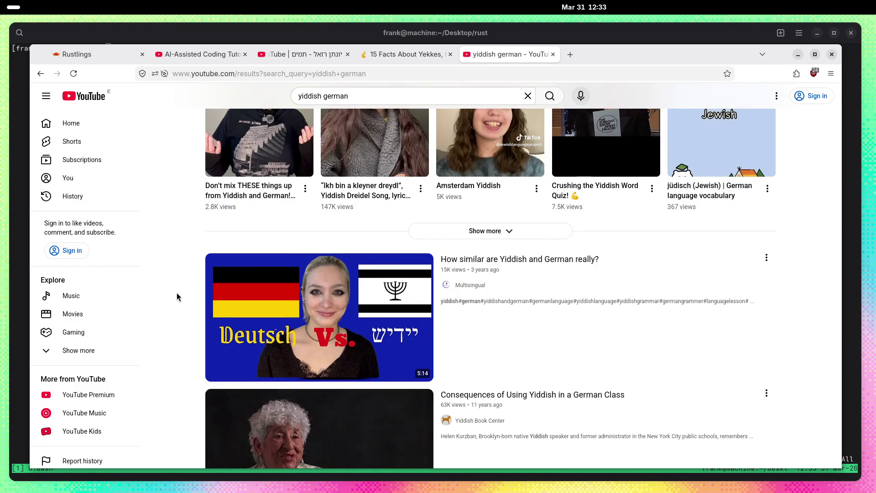
pyautogui.scroll(-4, 178, 296)
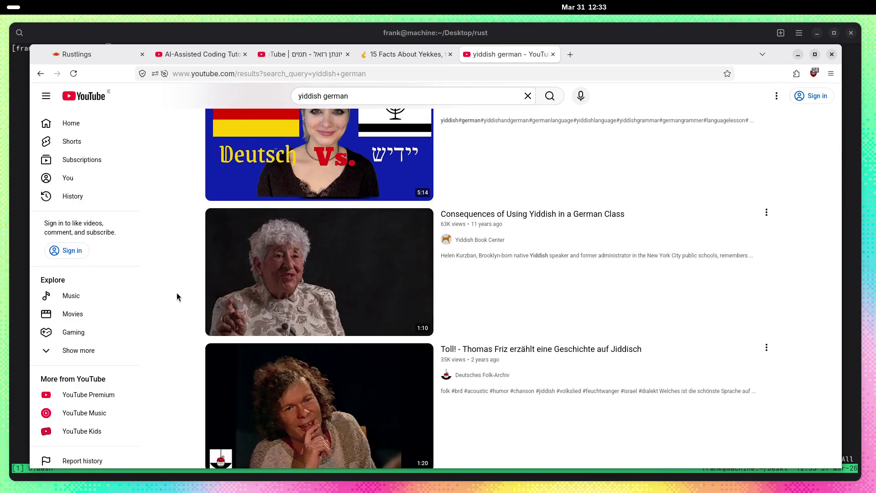
pyautogui.scroll(-2, 177, 294)
pyautogui.scroll(-3, 177, 294)
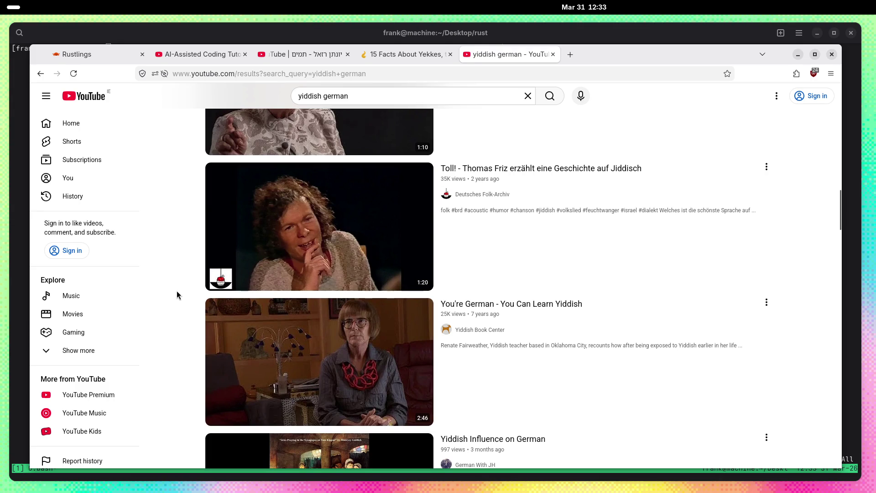
pyautogui.scroll(-3, 177, 295)
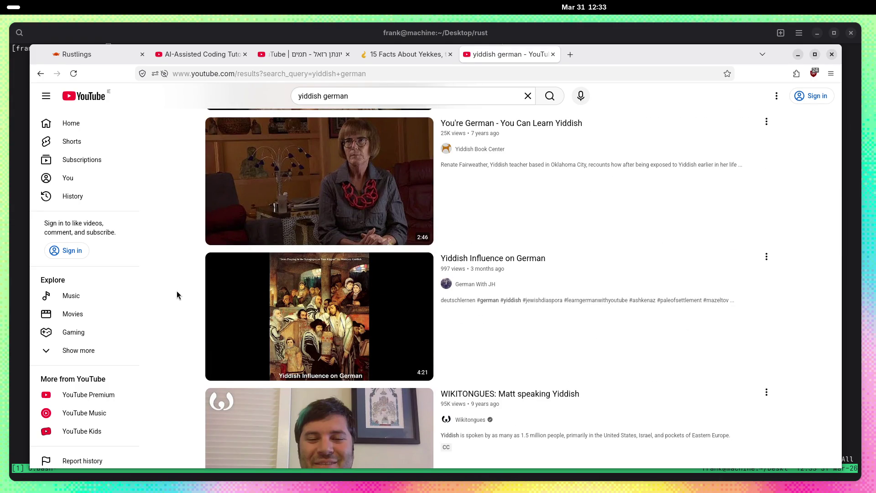
pyautogui.scroll(-3, 177, 295)
pyautogui.scroll(-3, 176, 295)
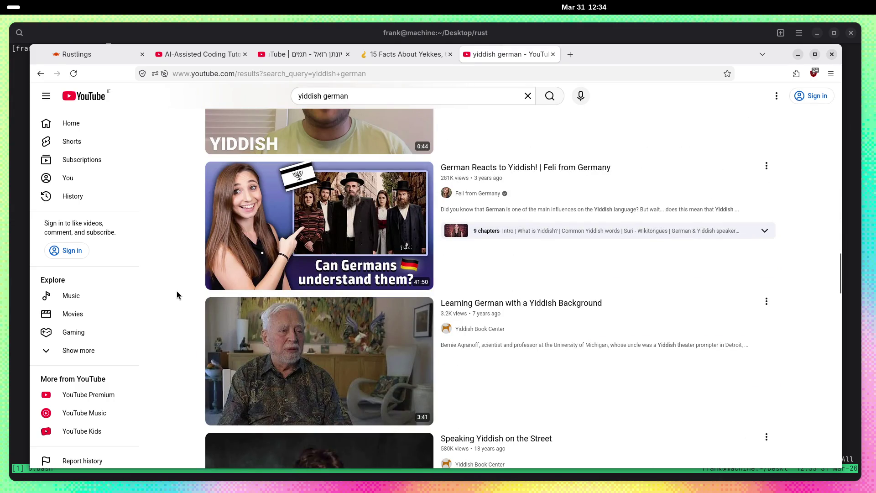
pyautogui.scroll(-4, 177, 295)
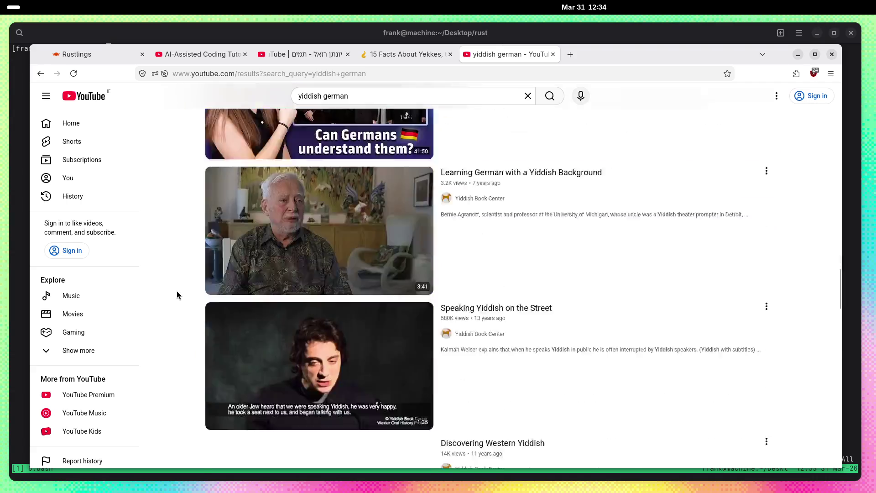
pyautogui.scroll(-3, 177, 295)
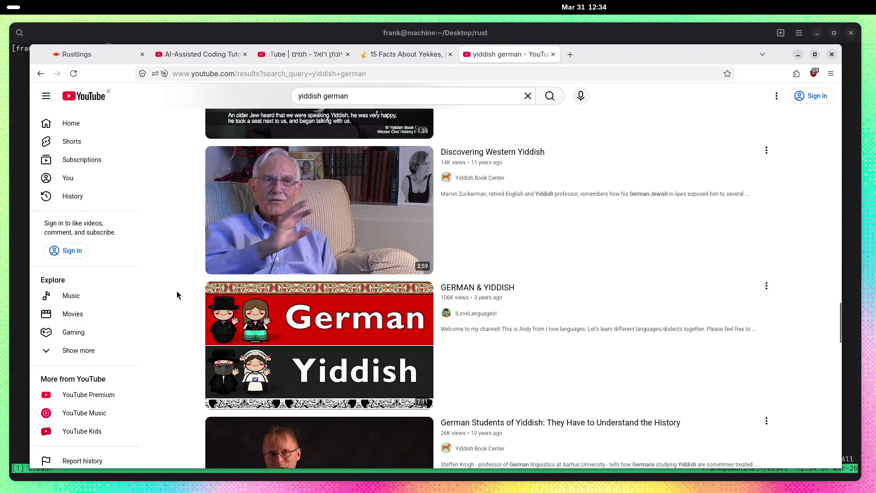
pyautogui.scroll(-5, 177, 292)
pyautogui.scroll(-6, 177, 295)
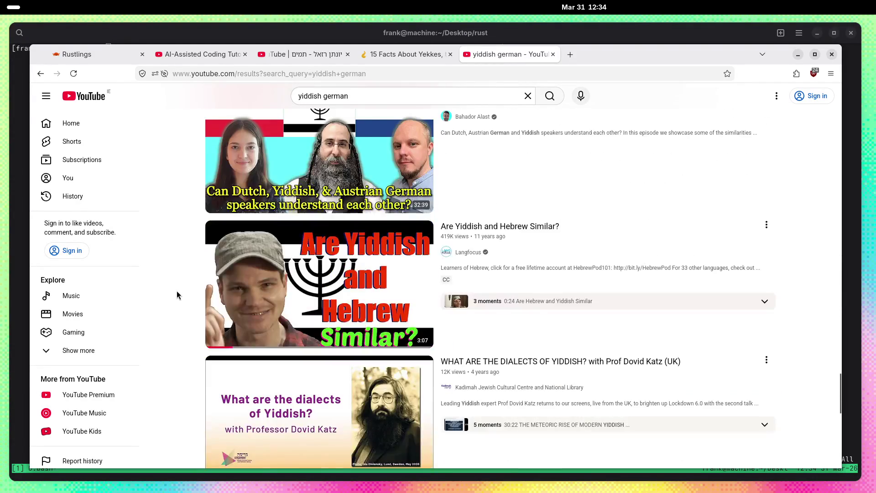
pyautogui.scroll(1, 177, 295)
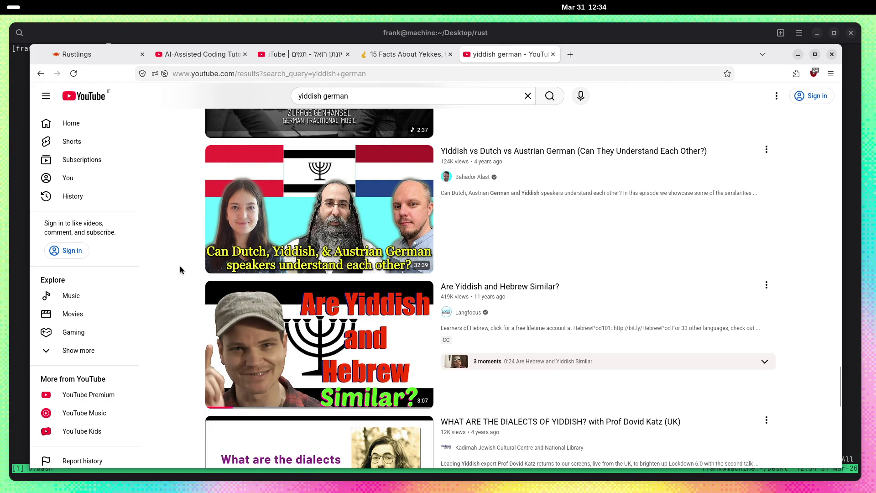
pyautogui.click(191, 179)
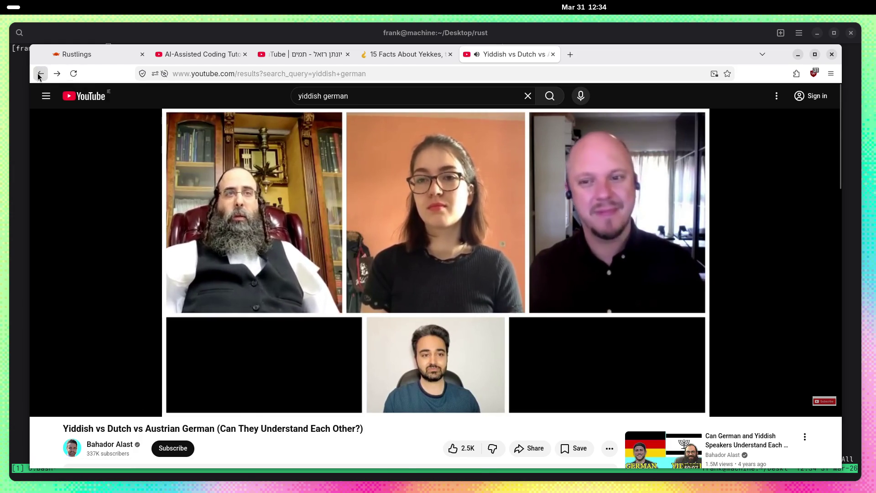
# Go back to the results and play 'Can German and Yiddish Speakers Understand Each Other?' from about 3:52.
pyautogui.hotkey('alt', 'Left')
pyautogui.scroll(-15, 179, 289)
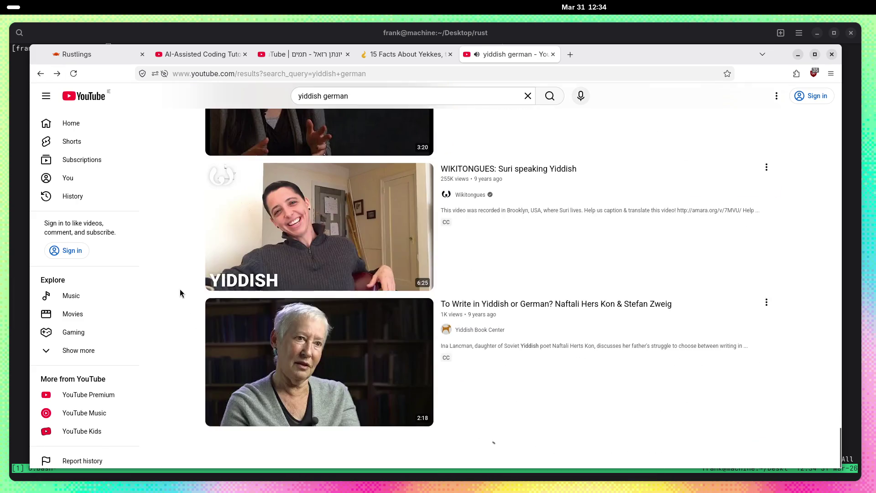
pyautogui.scroll(10, 173, 299)
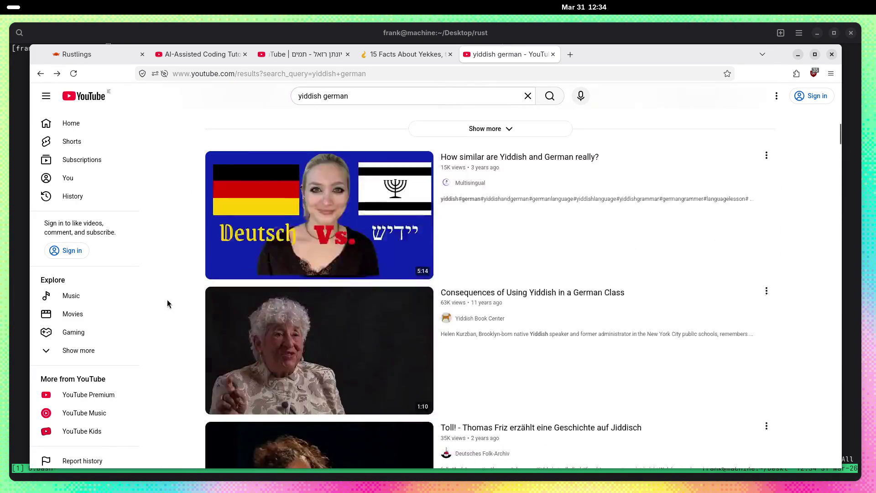
pyautogui.scroll(-5, 158, 297)
pyautogui.scroll(-8, 158, 299)
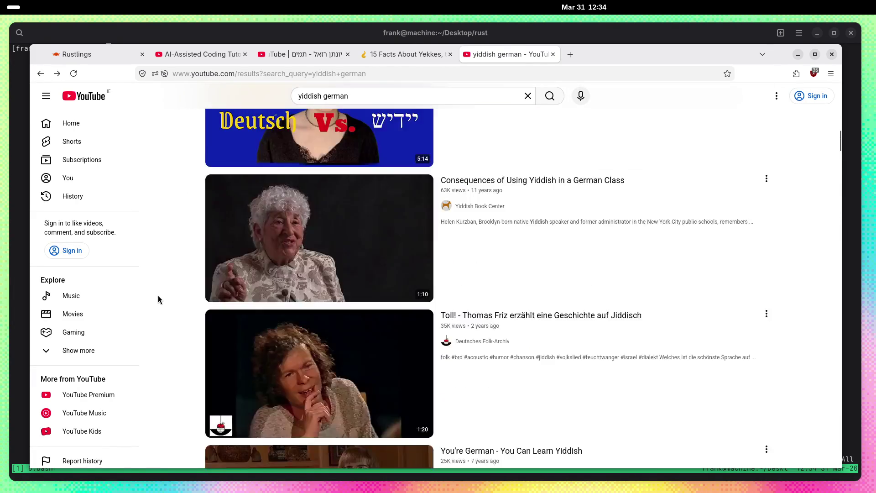
pyautogui.scroll(11, 158, 300)
pyautogui.click(259, 225)
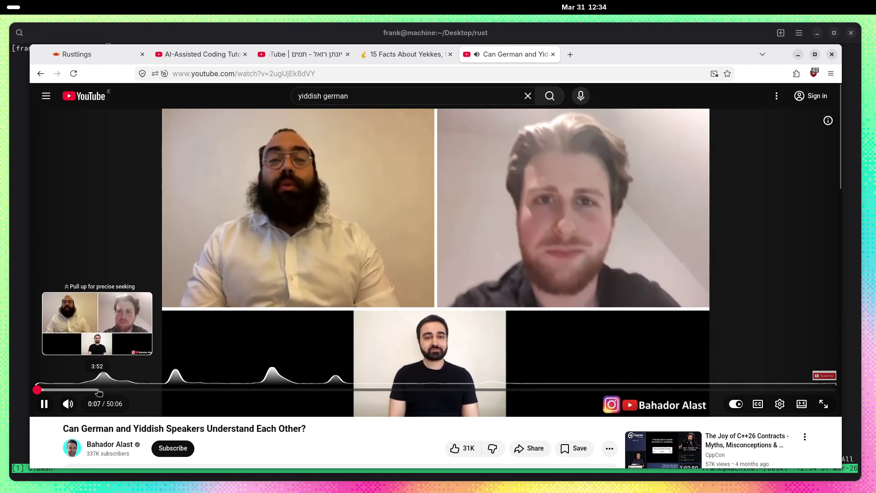
pyautogui.click(99, 391)
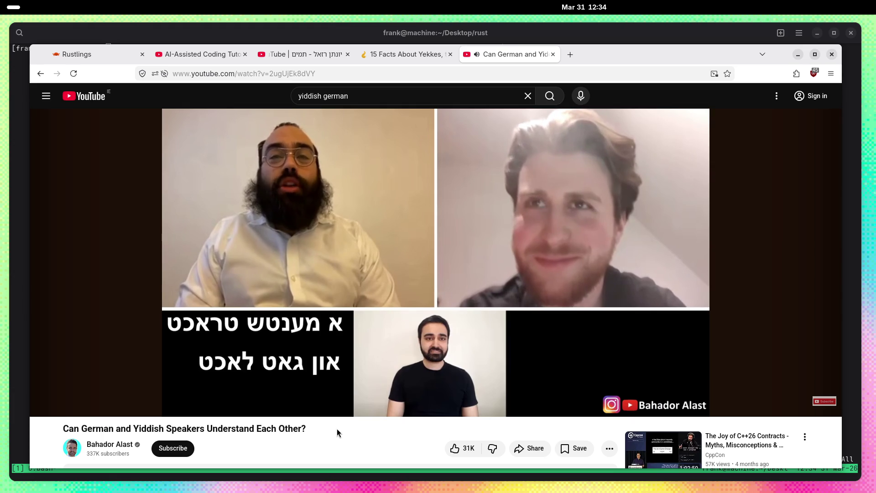
# Type 'A mensch kracht und Gott lacht' in the address bar with English verb options crashes/fails/falls.
pyautogui.click(373, 75)
pyautogui.write('A mensch ')
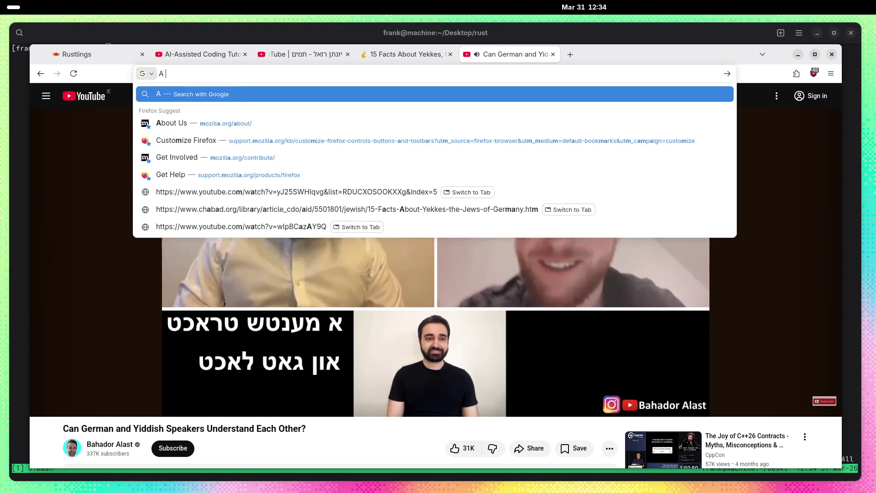
pyautogui.write('kracht und Go')
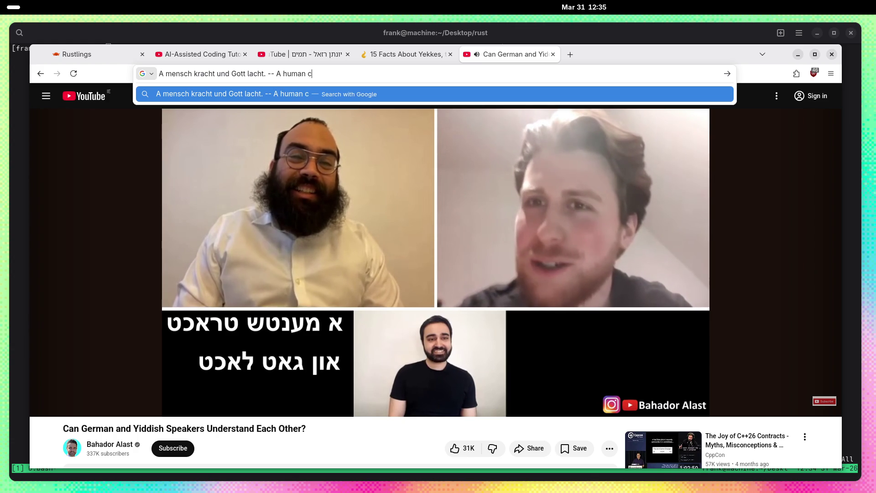
pyautogui.press('BackSpace')
pyautogui.press('BackSpace')
pyautogui.write('s and G')
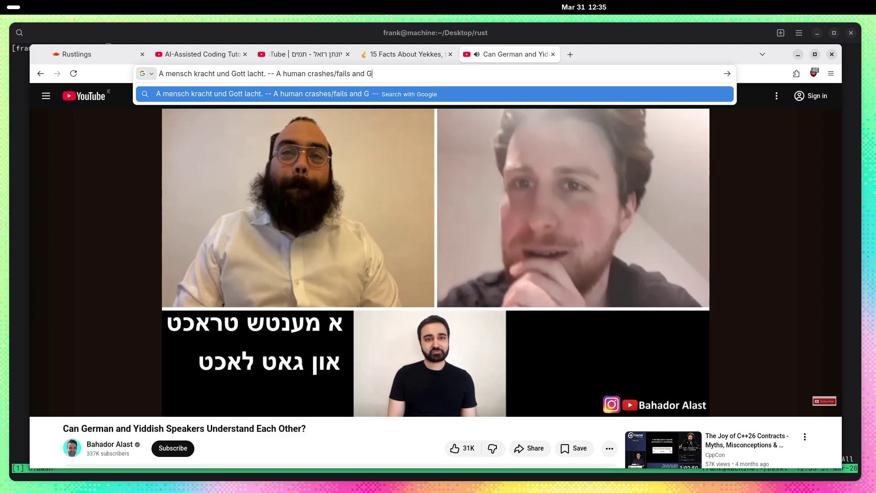
pyautogui.write('od la')
pyautogui.press('Escape')
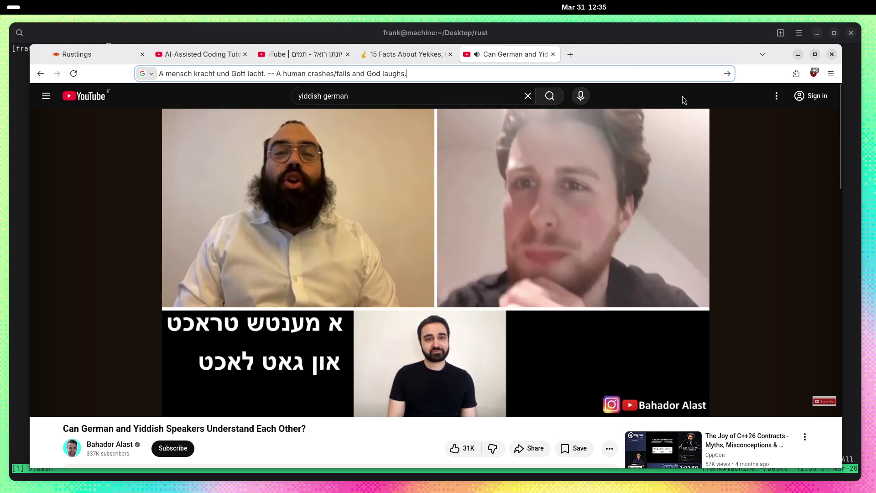
pyautogui.click(349, 73)
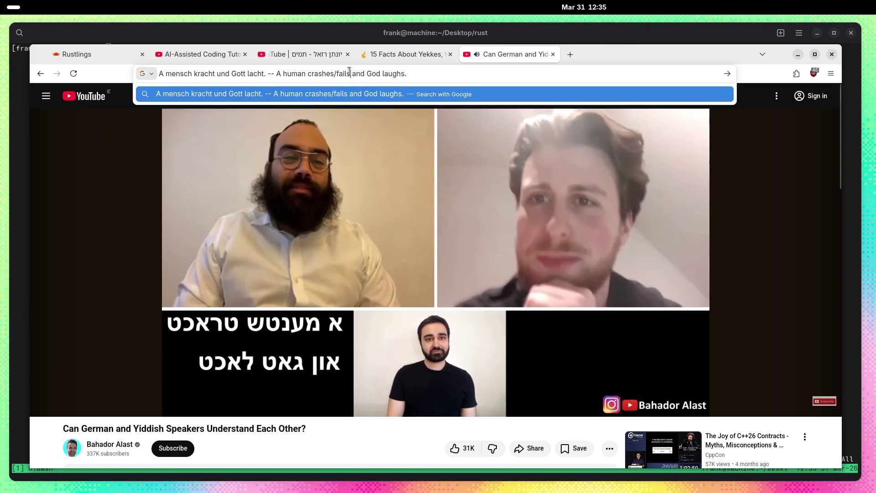
pyautogui.write('falls')
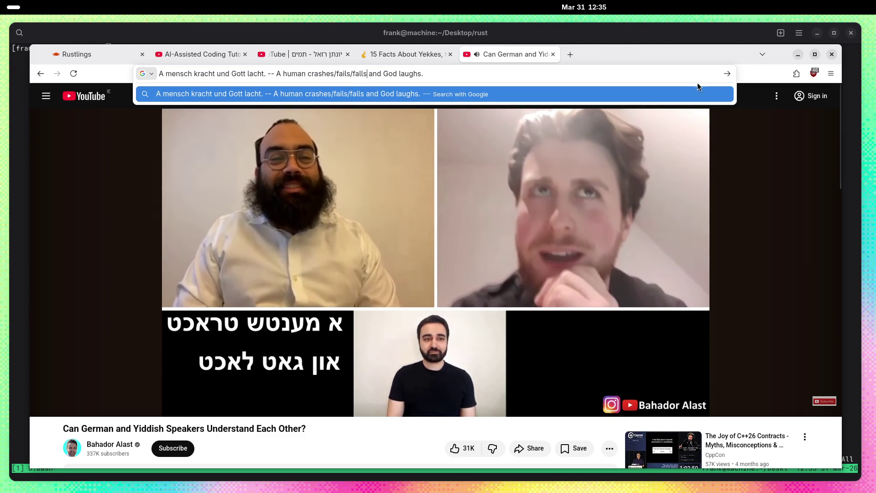
pyautogui.click(740, 94)
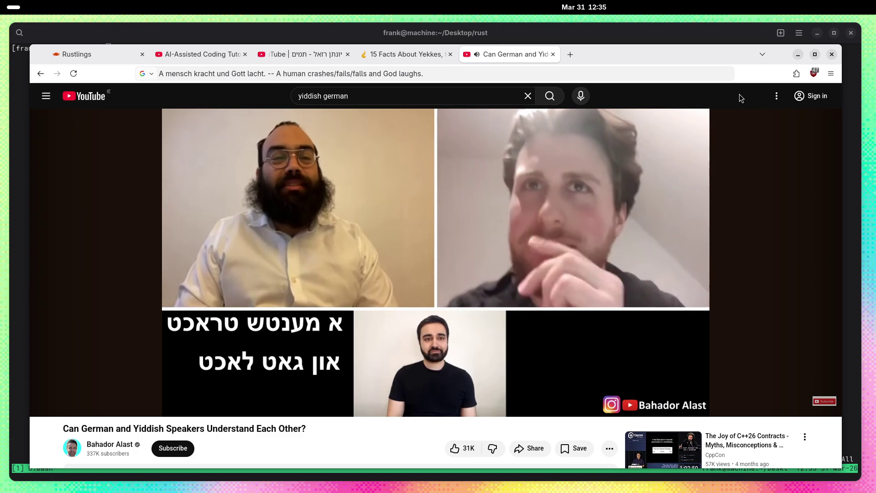
# Correct 'kracht' to 'tracht' and replace the crashes/fails/falls options with 'thinks'.
pyautogui.click(198, 72)
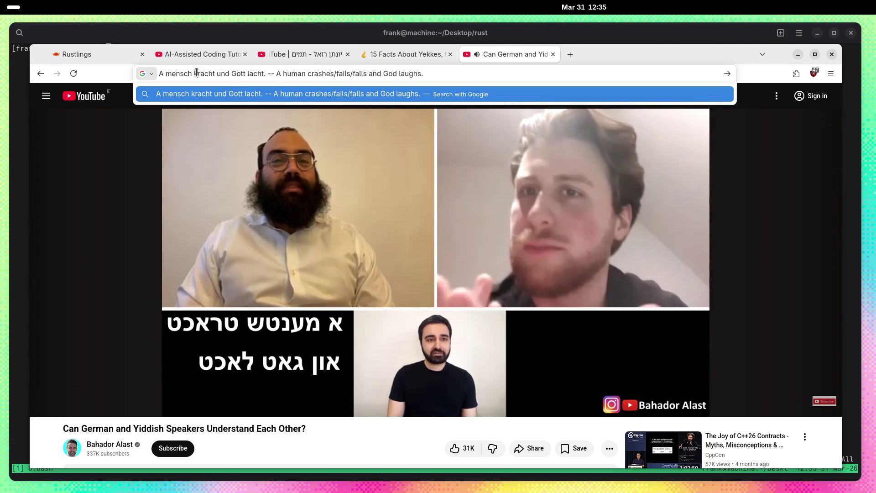
pyautogui.write('t')
pyautogui.moveTo(274, 76); pyautogui.dragTo(439, 87)
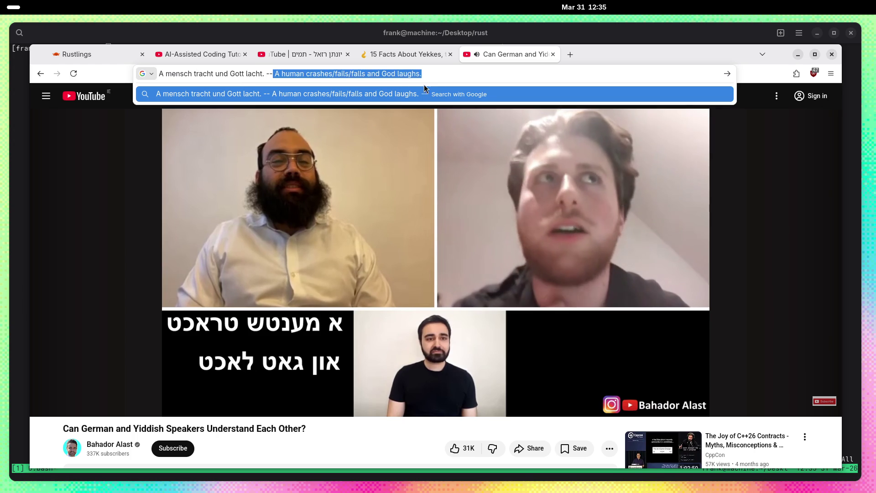
pyautogui.press('BackSpace')
pyautogui.press('BackSpace')
pyautogui.press('BackSpace')
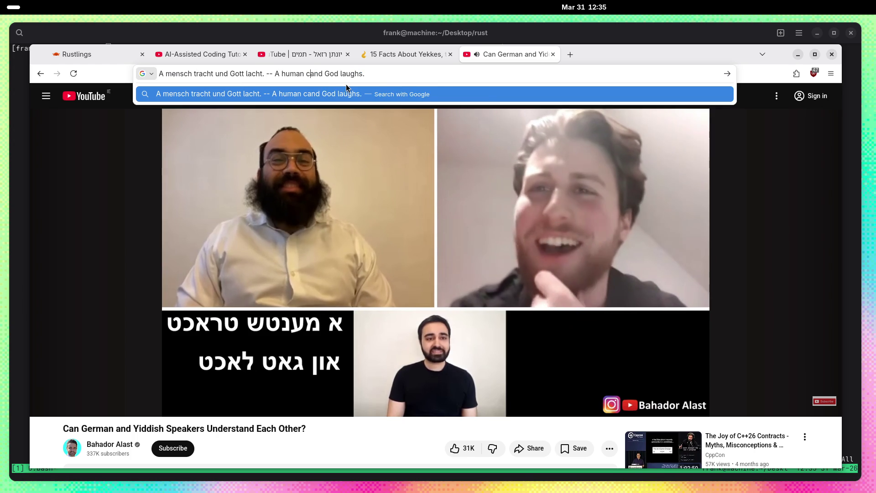
pyautogui.write('..? and')
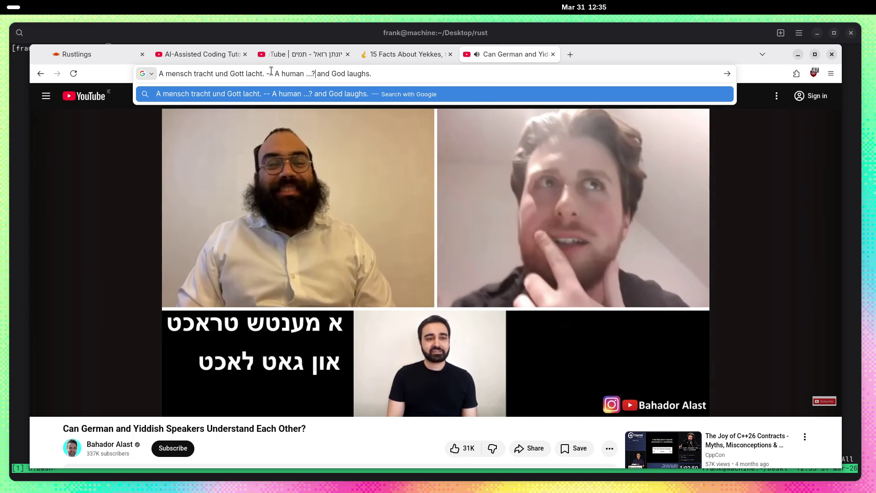
pyautogui.press('Escape')
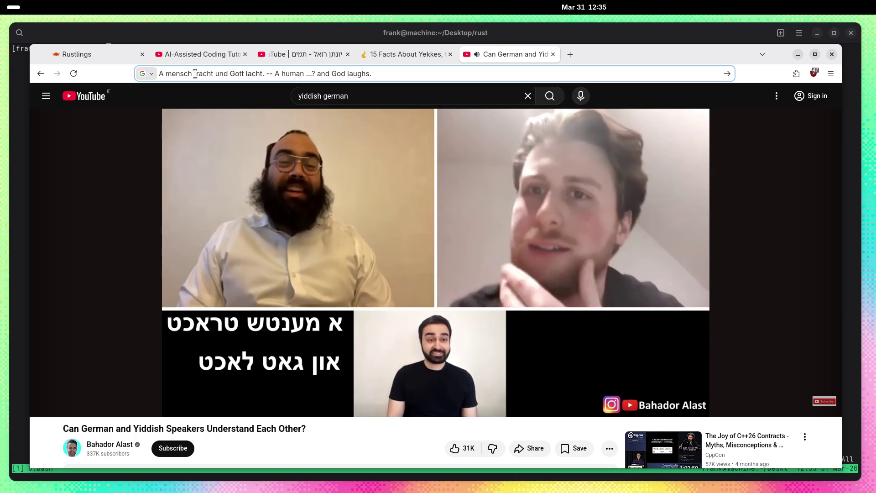
pyautogui.doubleClick(310, 74)
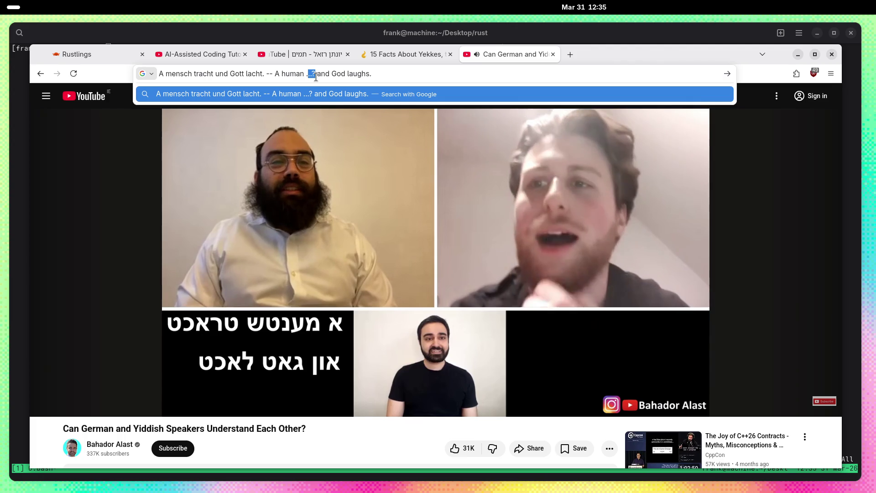
pyautogui.press('Escape')
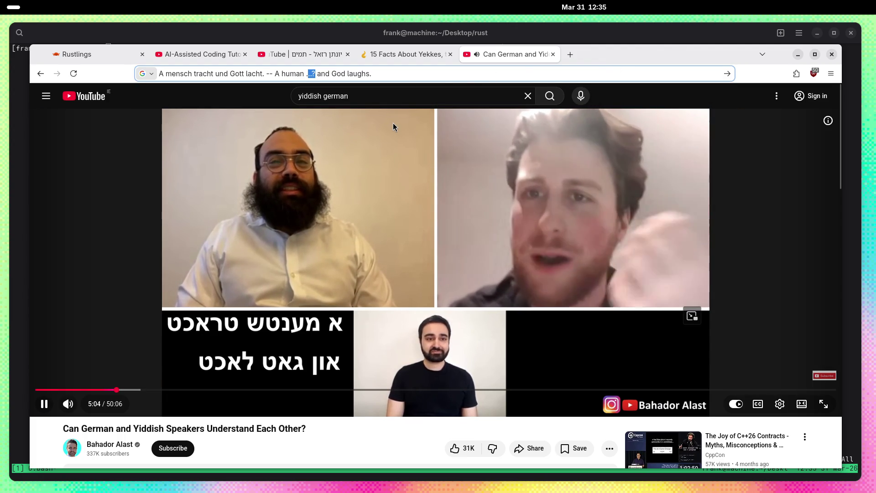
pyautogui.write('thinks')
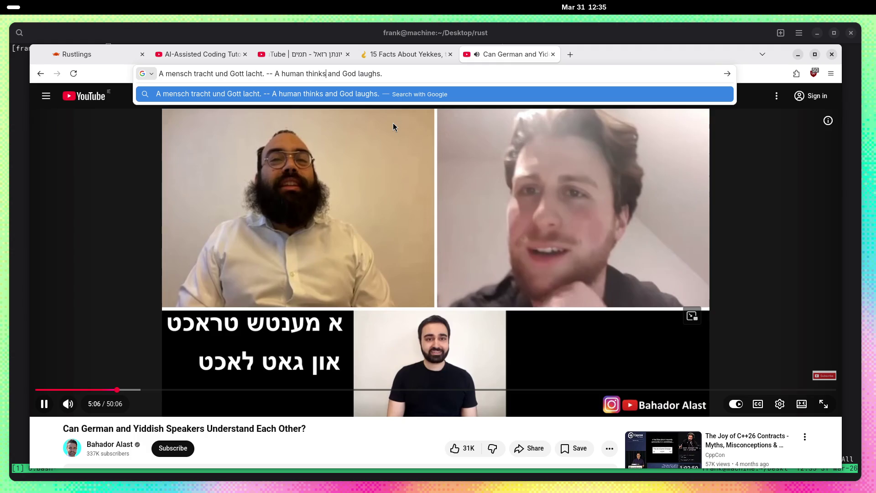
pyautogui.click(651, 48)
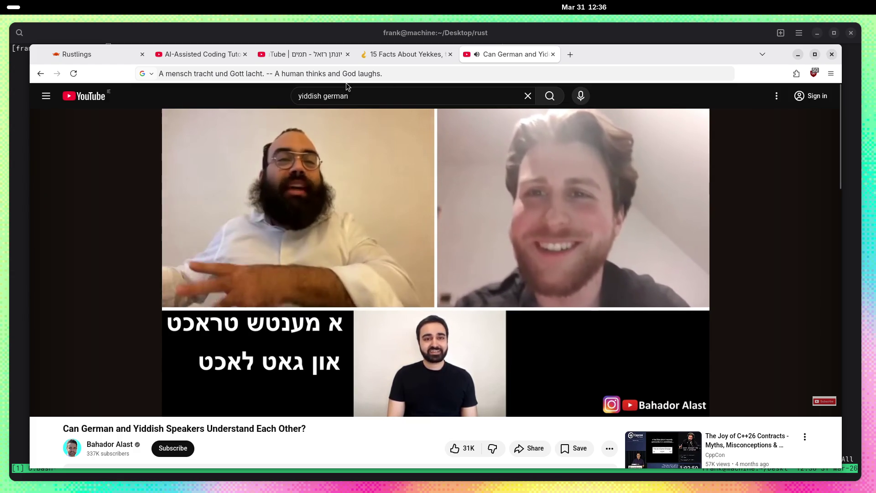
# Insert 'Ein Mensch denkt und Gott lacht. --' before the English translation 'A human thinks…'.
pyautogui.click(277, 74)
pyautogui.press('Home')
pyautogui.press('Right')
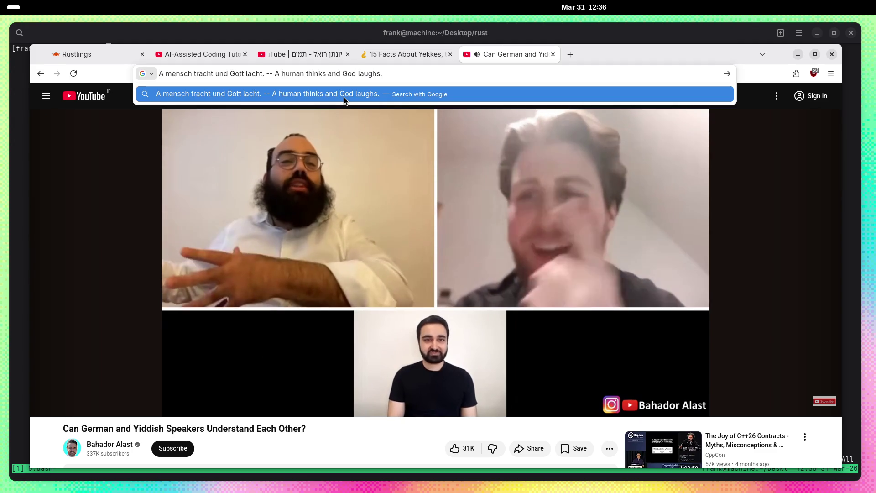
pyautogui.hotkey('ctrl', 'Right')
pyautogui.hotkey('ctrl', 'Right')
pyautogui.hotkey('ctrl', 'Right')
pyautogui.press('Right')
pyautogui.write('Rin mensch ')
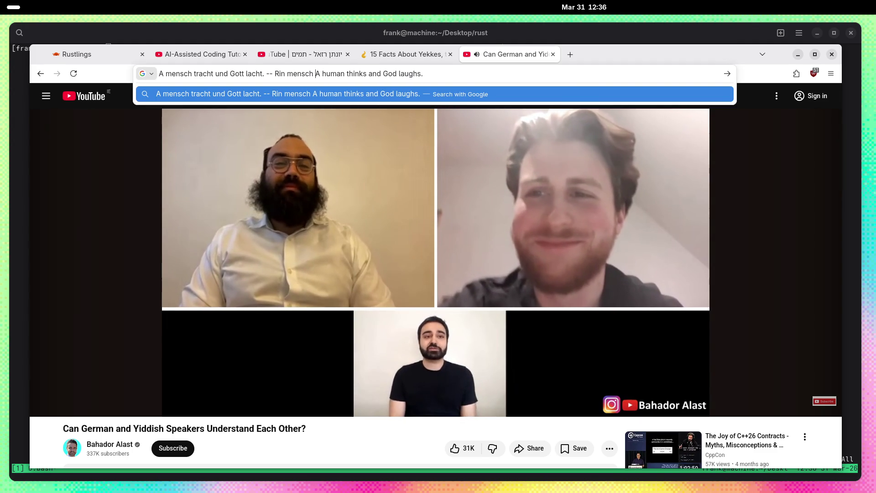
pyautogui.write('Ein Mensch ')
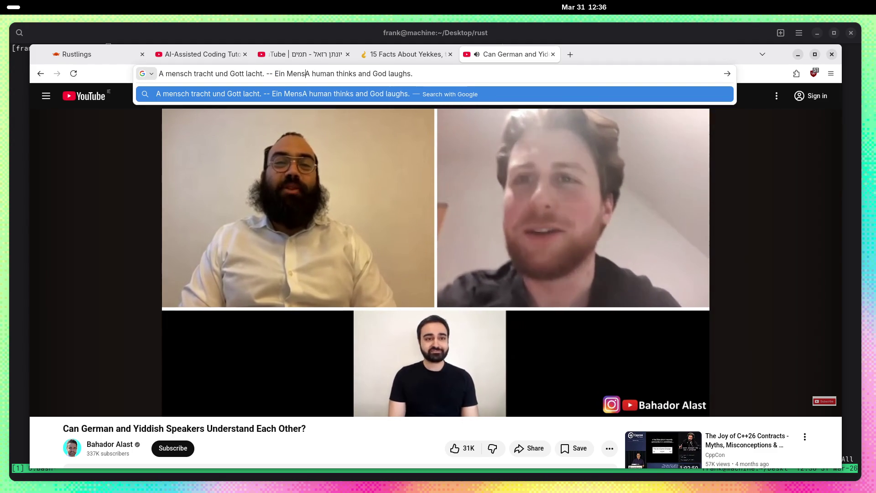
pyautogui.write('denkt und Gott la')
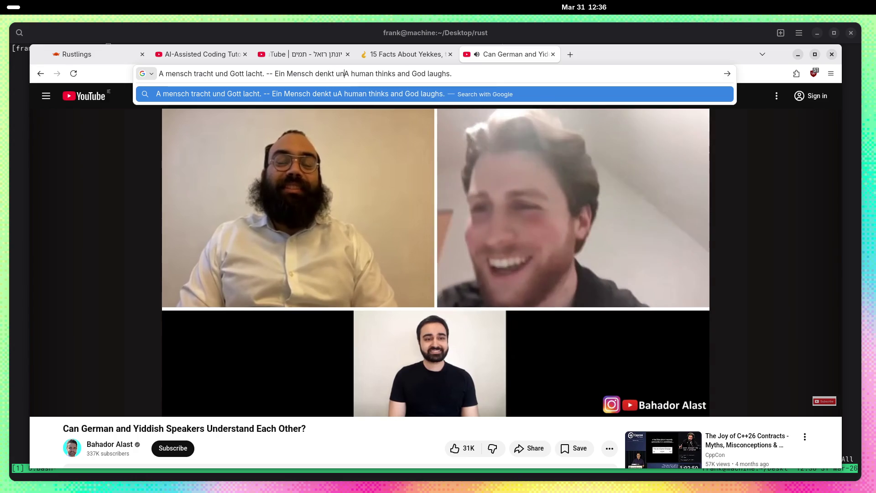
pyautogui.write('cht. --')
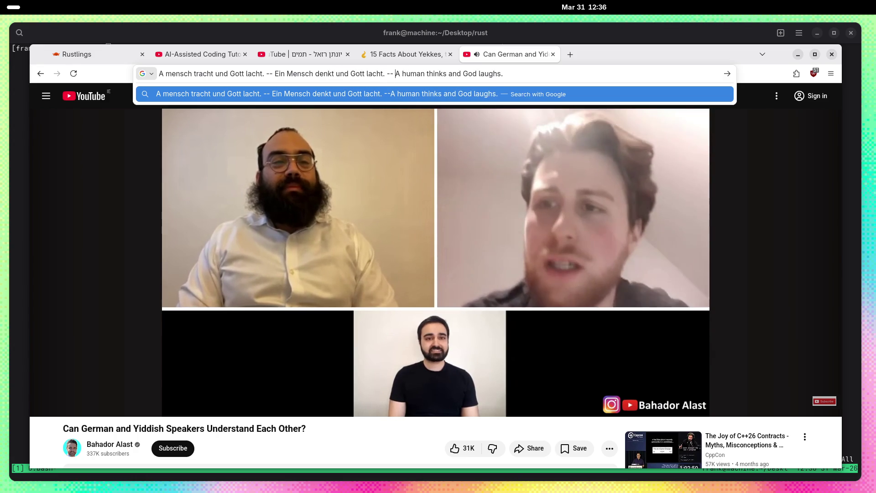
pyautogui.press('Escape')
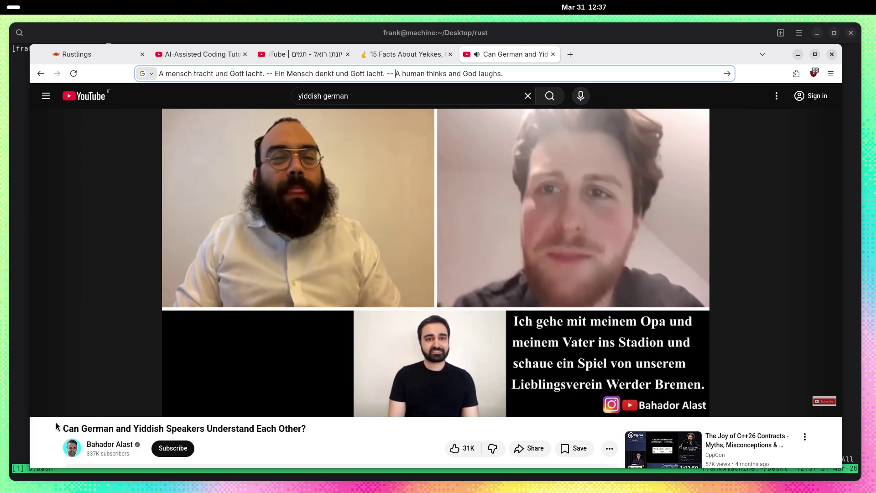
pyautogui.click(372, 442)
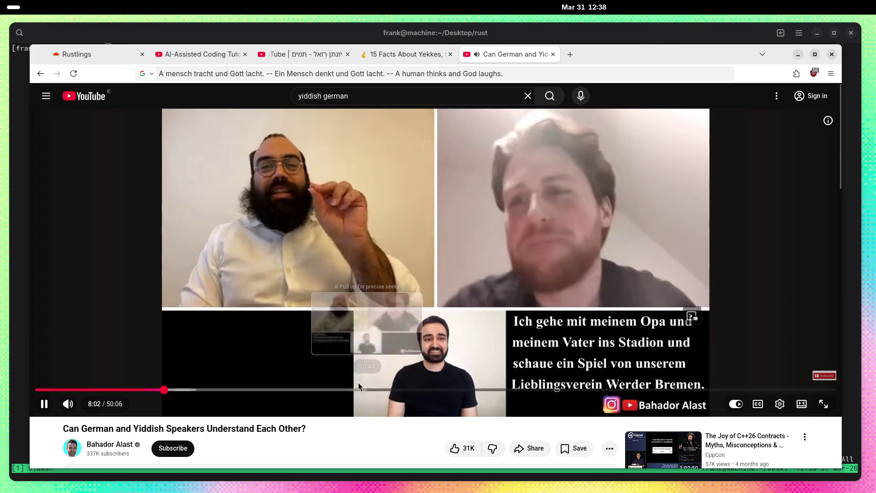
# Jump the interview video to 8:35 and delete the proverb text from the address bar.
pyautogui.click(174, 390)
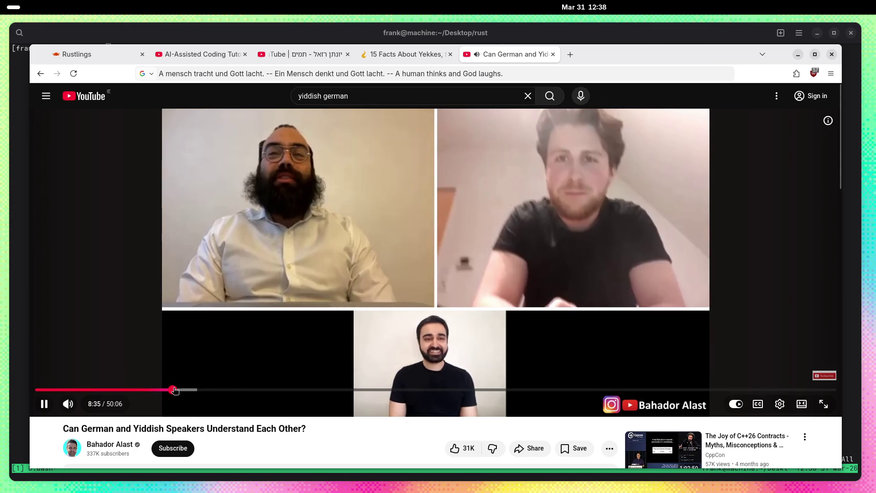
pyautogui.click(441, 69)
pyautogui.press('BackSpace')
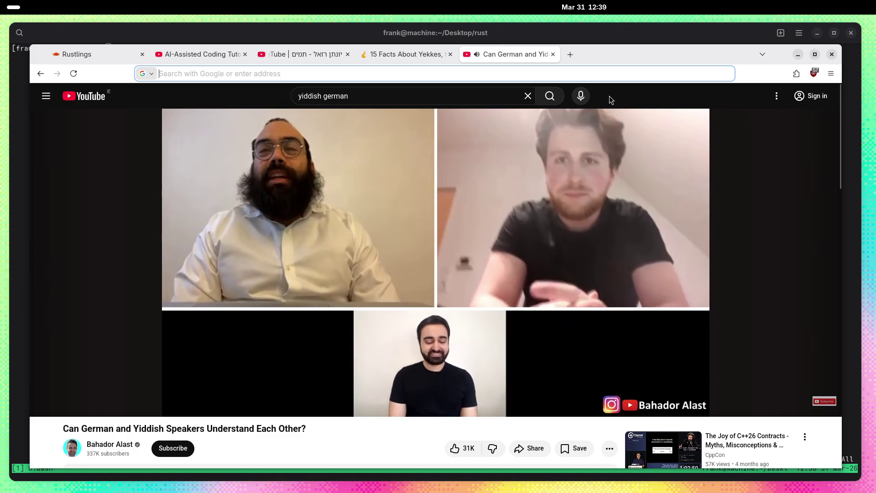
# Type the Yiddish Zibbele proverb ending 'Kopp in der Erd und die Fiss eruf', then begin its English translation.
pyautogui.write('Solsst du wachsen wie a')
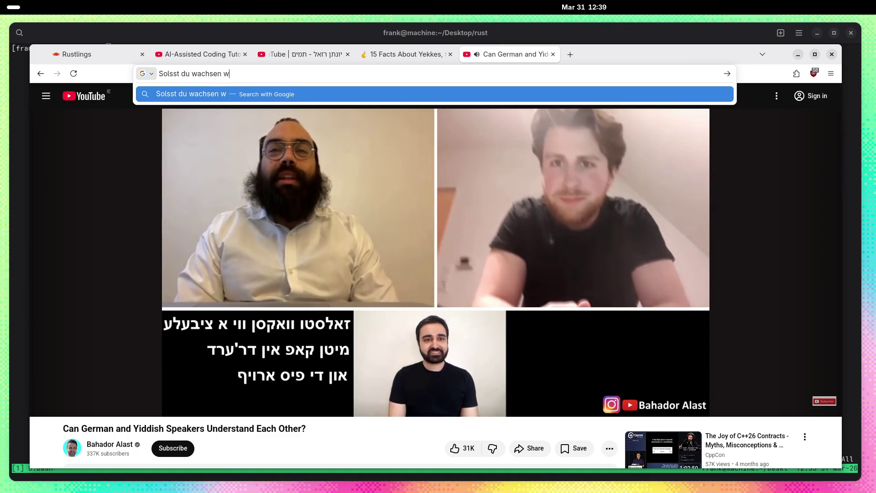
pyautogui.click(425, 426)
pyautogui.press('Left')
pyautogui.click(249, 75)
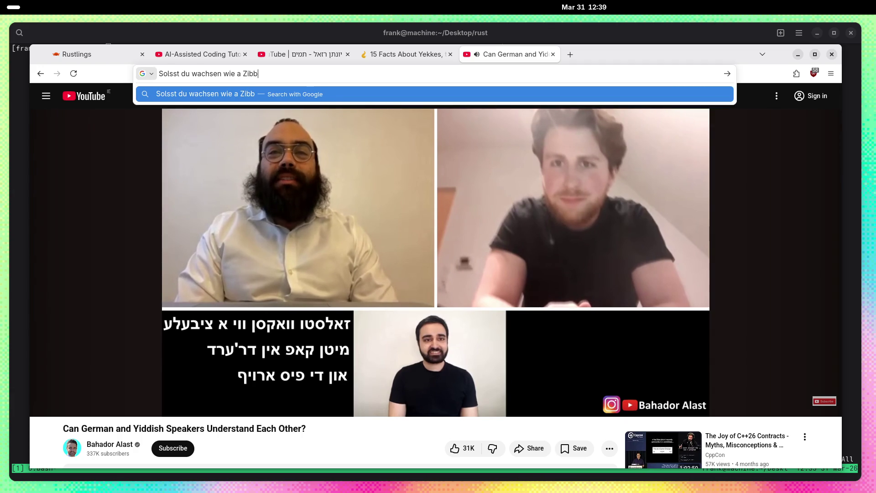
pyautogui.write('Kopp')
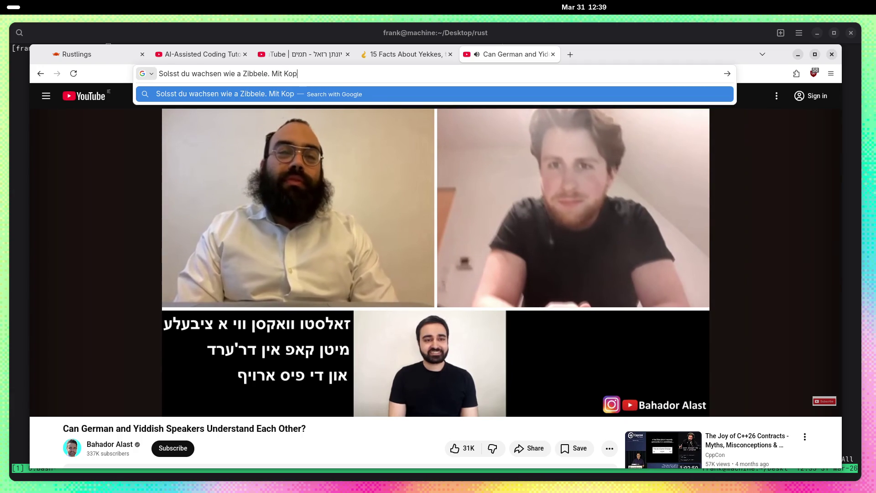
pyautogui.write(' in der Erd und die ')
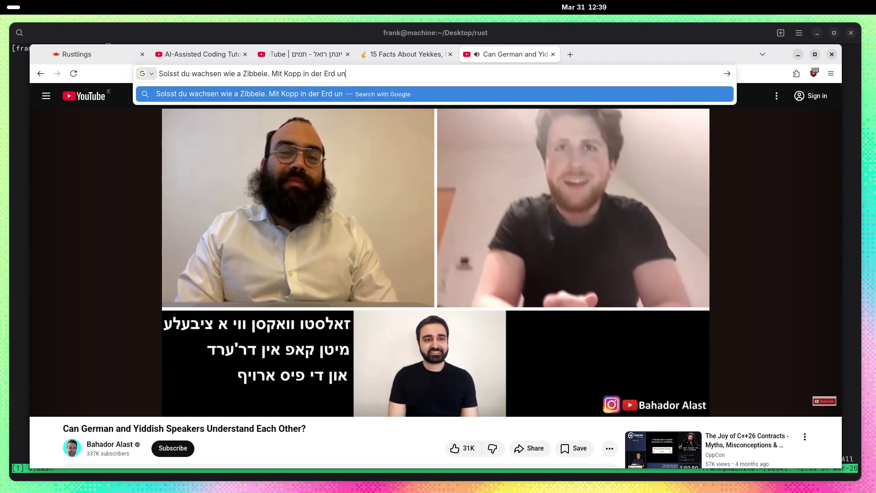
pyautogui.write('Fiss eruf. -- Shal')
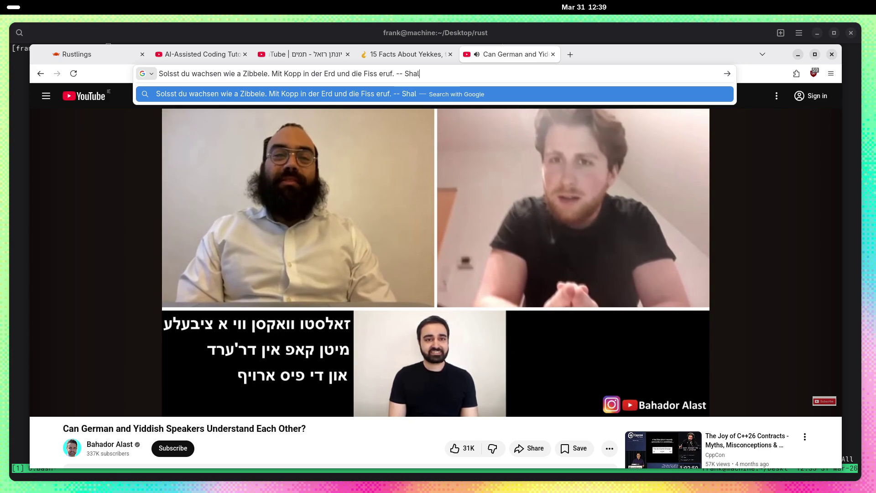
pyautogui.write('ow like a Zi')
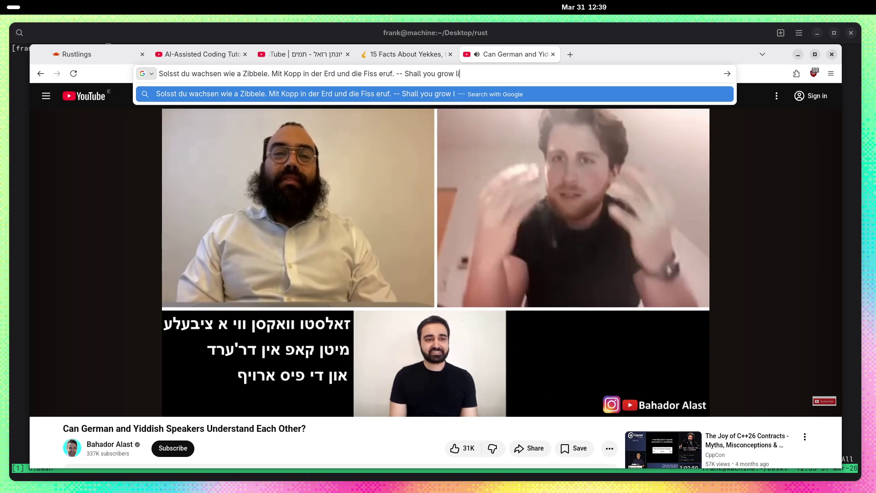
pyautogui.write('bbele. ')
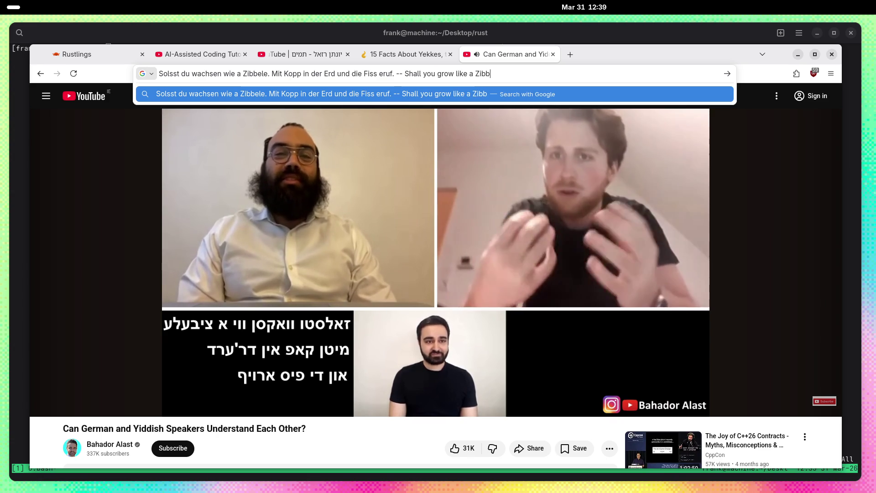
pyautogui.write('With head in')
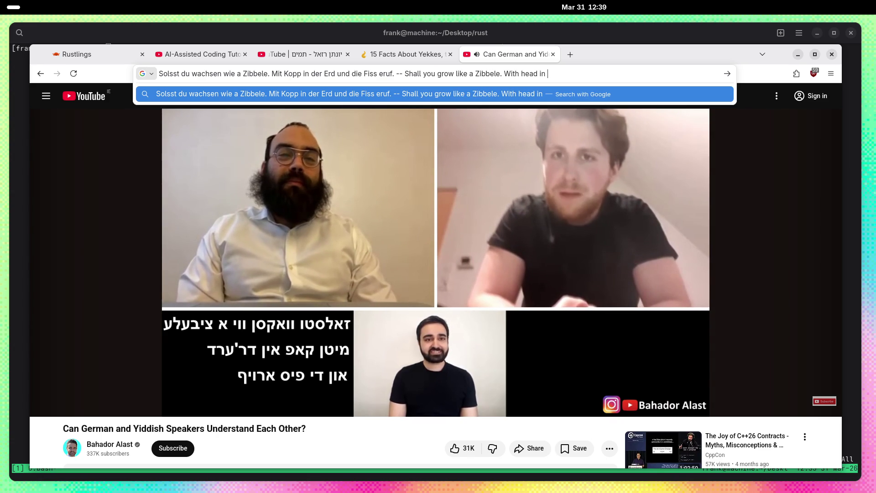
pyautogui.write(' the earth and f')
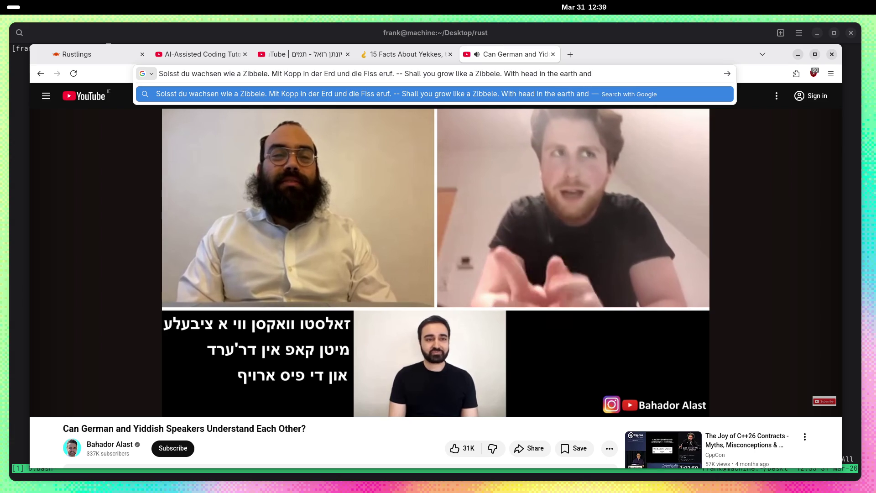
pyautogui.write('eet up.')
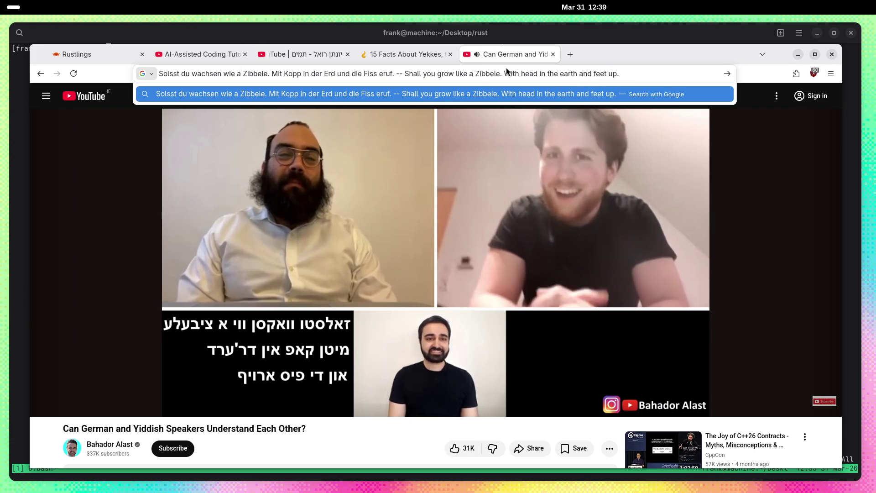
# Replace 'Zibbele' with 'onion' in the English line and change 'a' to 'an'.
pyautogui.press('Right')
pyautogui.write('(onion?')
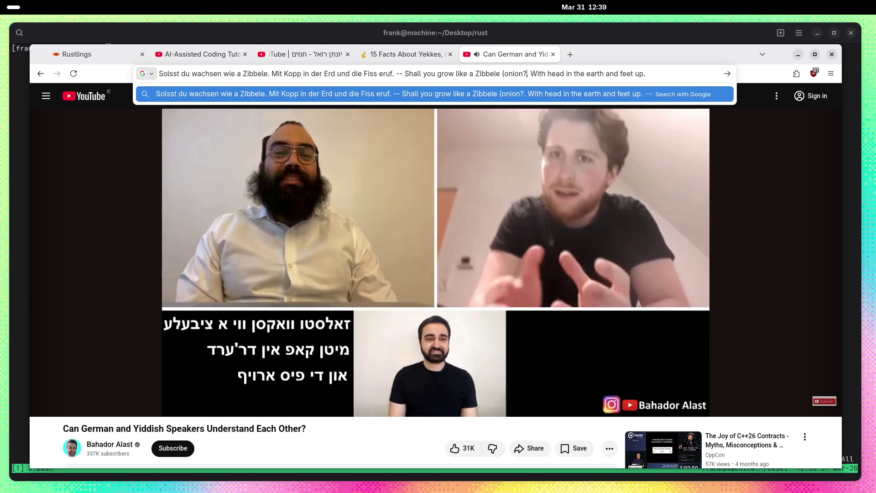
pyautogui.press('BackSpace')
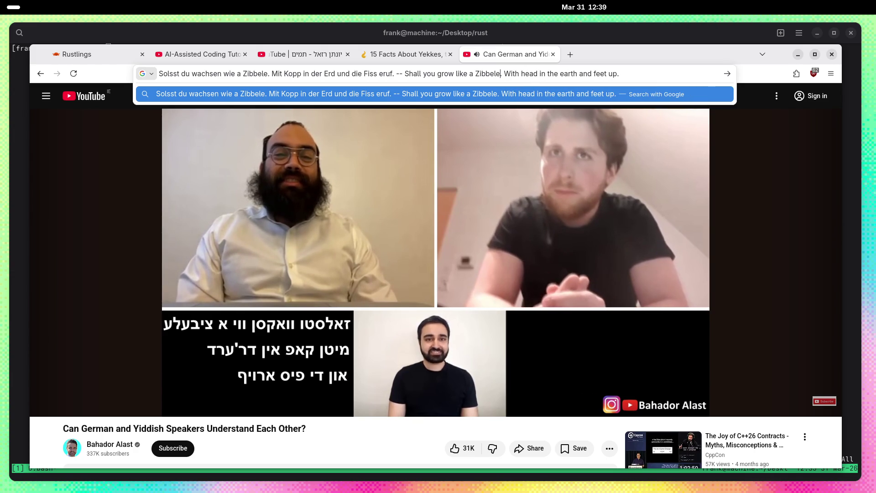
pyautogui.press('BackSpace')
pyautogui.press('BackSpace')
pyautogui.press('BackSpace')
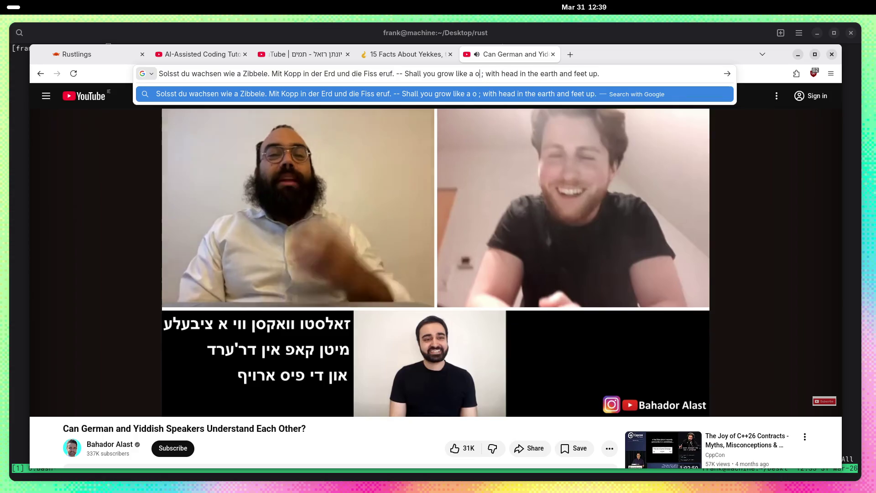
pyautogui.write('onion')
pyautogui.click(473, 74)
pyautogui.write('n')
# Turn '. With' into '; with' and insert 'small' before 'onion'.
pyautogui.click(517, 73)
pyautogui.click(499, 74)
pyautogui.press('BackSpace')
pyautogui.click(456, 73)
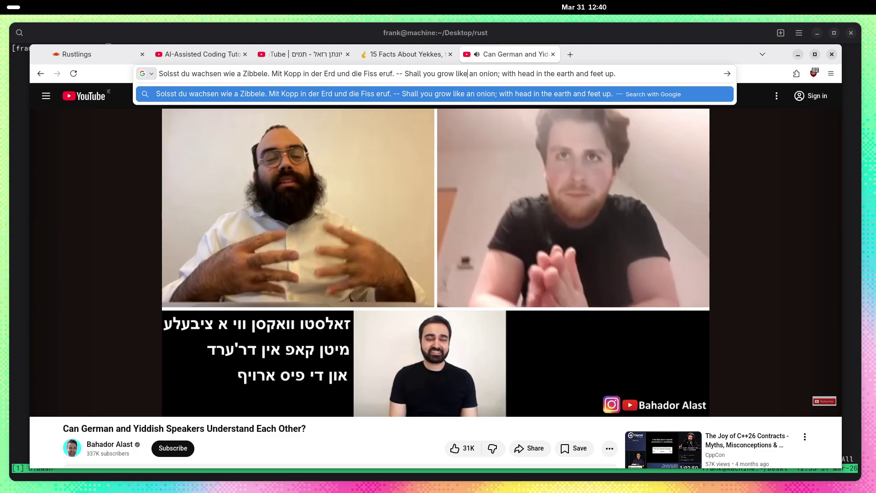
pyautogui.click(479, 73)
pyautogui.write('small')
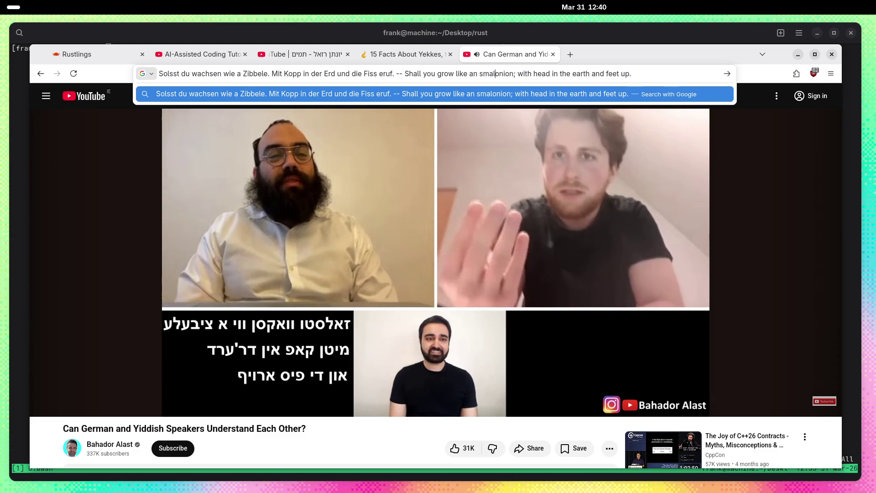
pyautogui.click(405, 74)
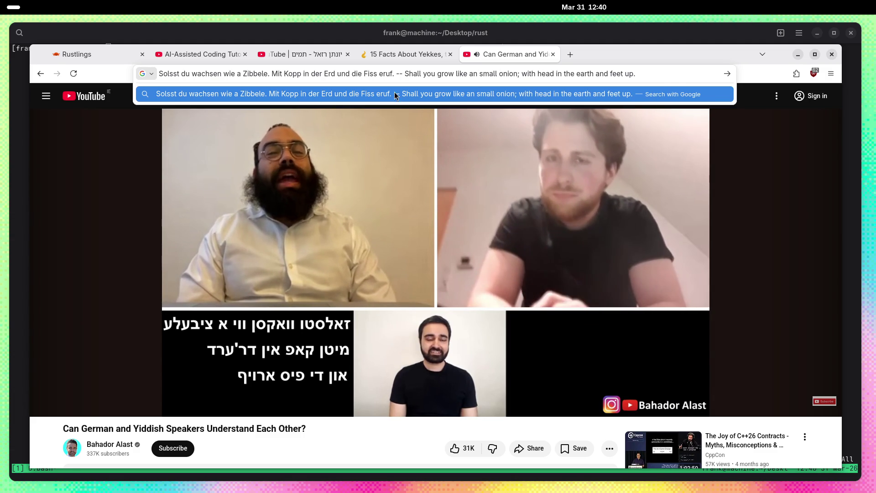
pyautogui.moveTo(221, 333)
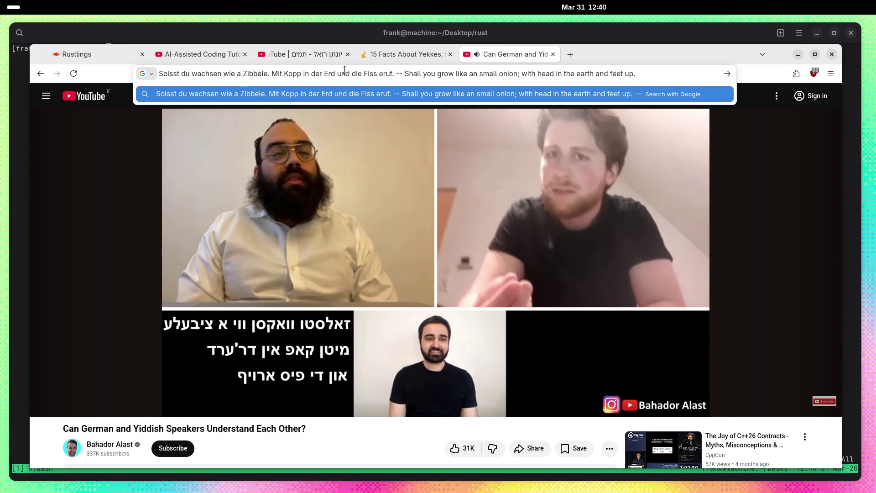
# Type the German 'Sollst du wachsen wie ein Zwiebelchen. Mit Kopf i…' before the English line.
pyautogui.write('Sollst du ')
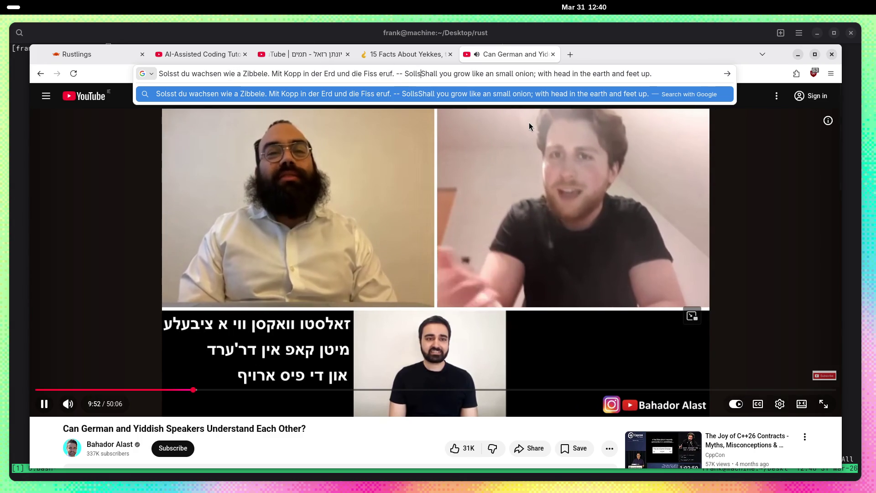
pyautogui.write('wachsne w')
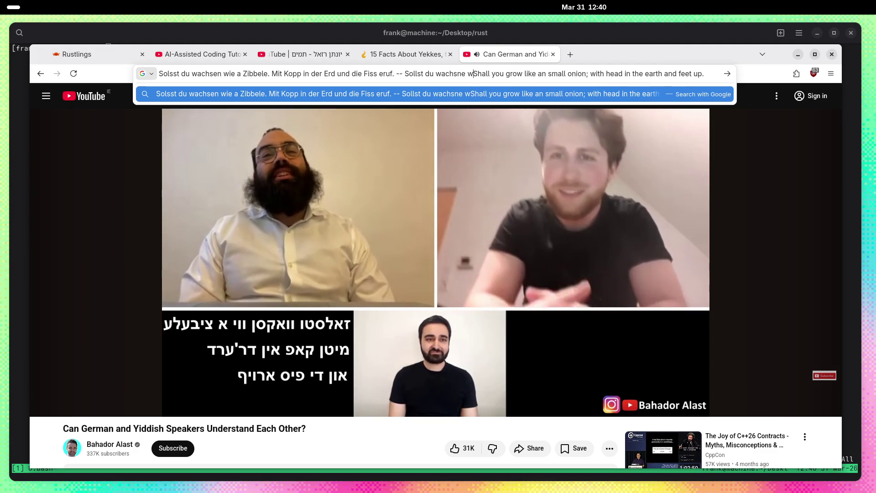
pyautogui.press('BackSpace')
pyautogui.write('en wie ein Zi')
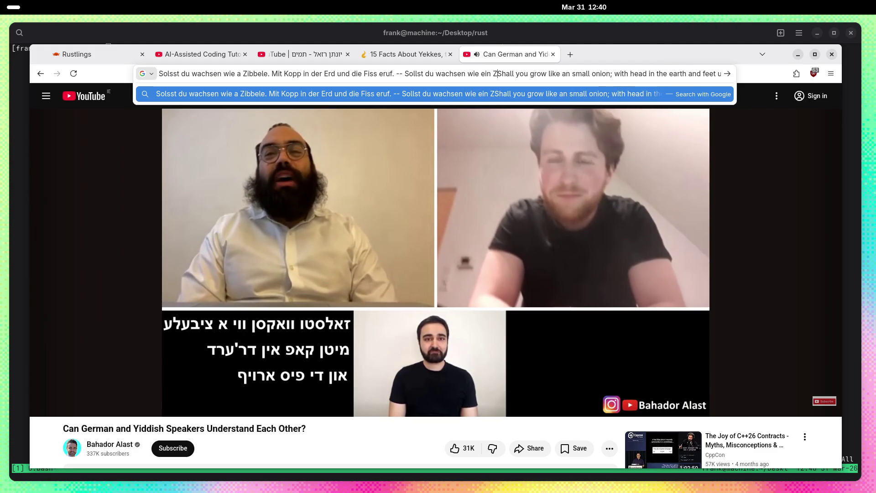
pyautogui.press('BackSpace')
pyautogui.write('wiebelchen')
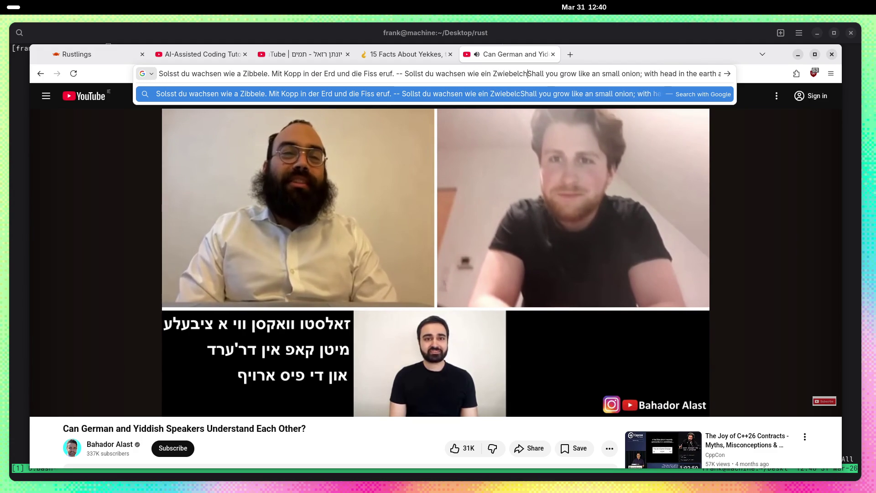
pyautogui.write('. Mit Kopf i')
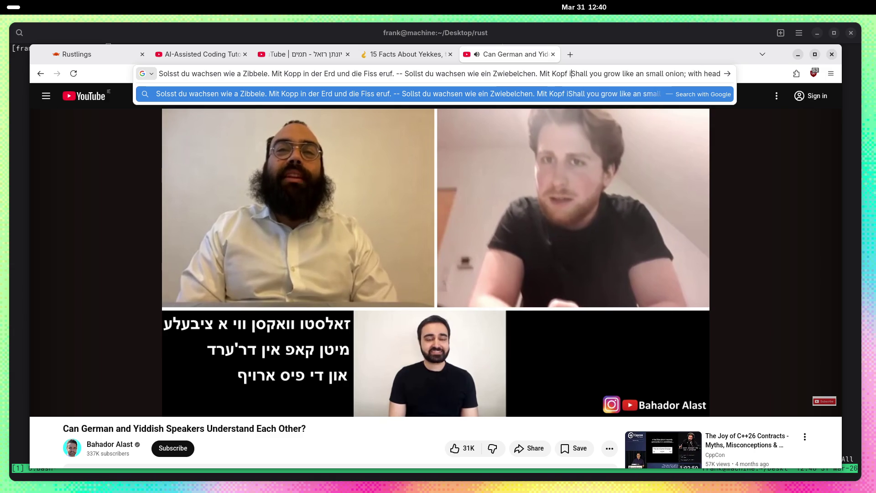
# Add 'n' after 'Mit' in the Yiddish line and continue the German with 'der Erde'.
pyautogui.click(311, 73)
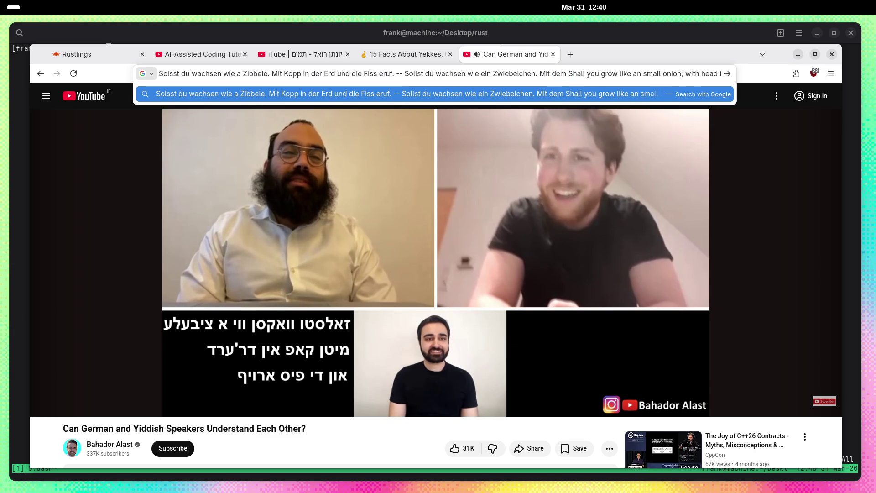
pyautogui.click(303, 73)
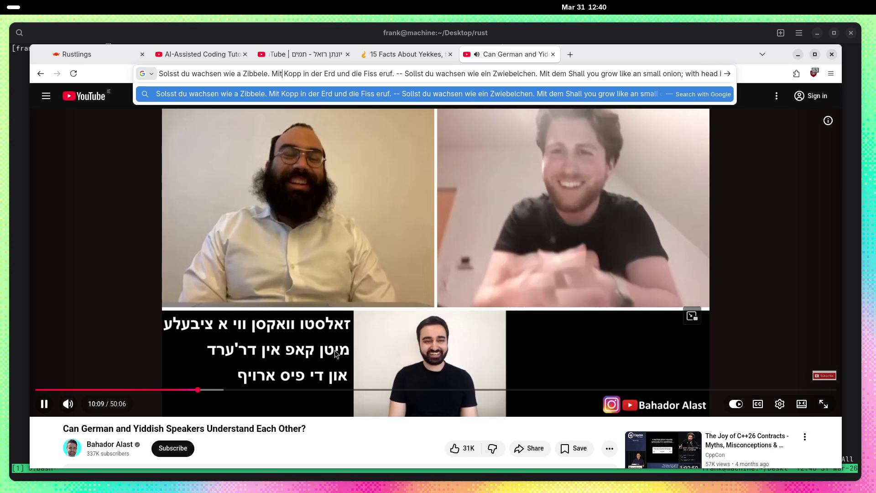
pyautogui.write('n')
pyautogui.hotkey('ctrl', 'Right')
pyautogui.hotkey('ctrl', 'Right')
pyautogui.hotkey('ctrl', 'Right')
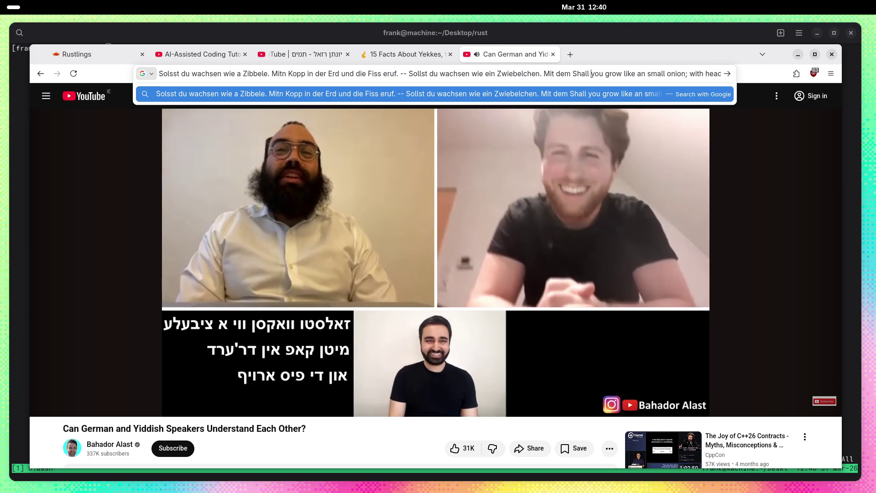
pyautogui.write('Kio')
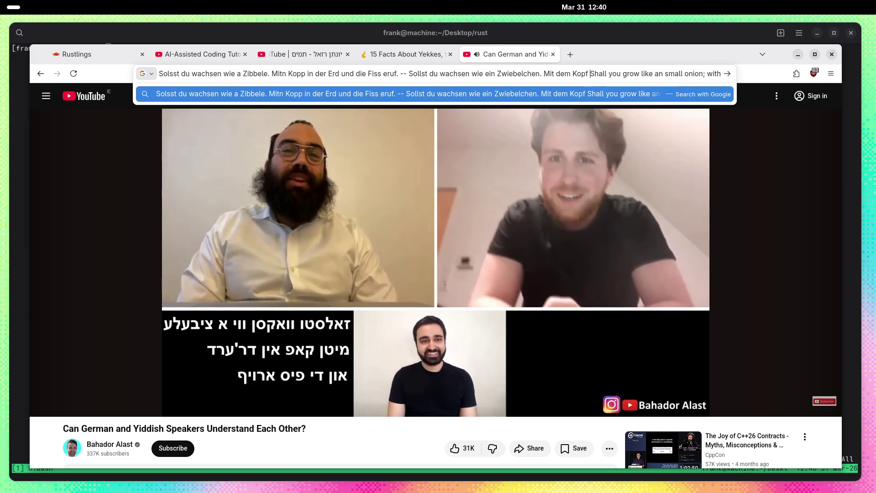
pyautogui.write(' der Erde un')
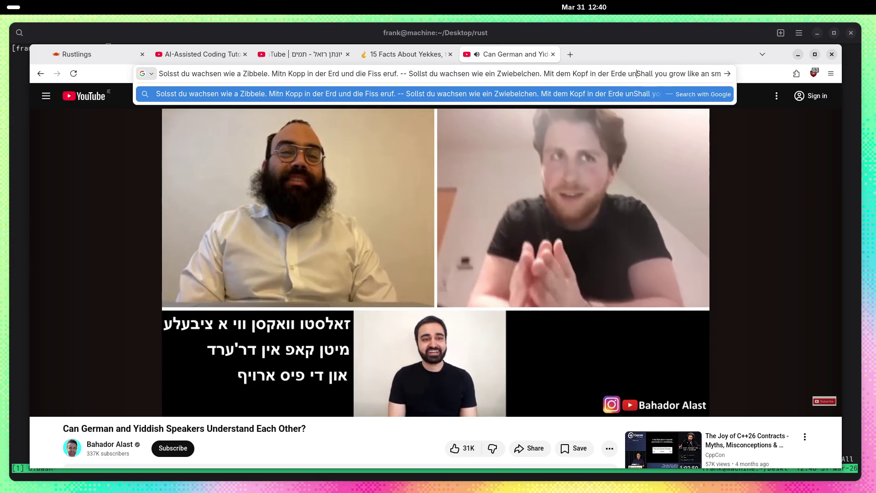
pyautogui.write('d die Fuesse oben.')
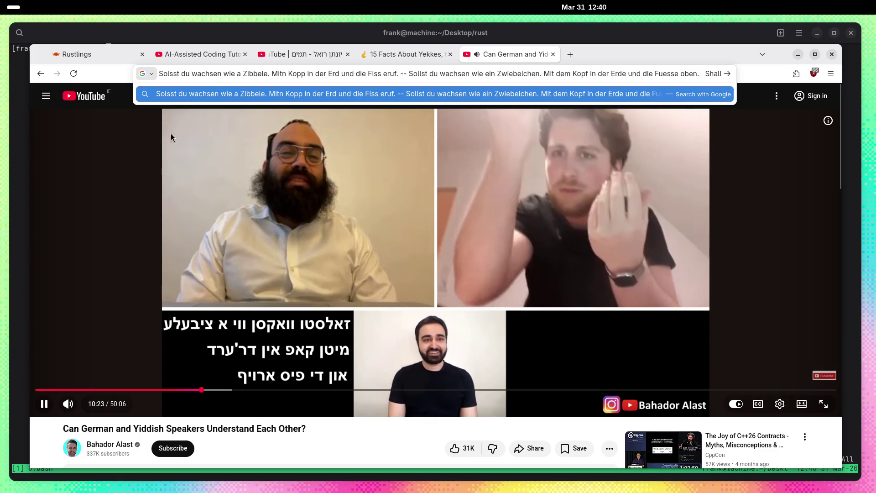
# Highlight the Yiddish 'Solsst du wachsen' and the German 'Sollst' to compare them.
pyautogui.doubleClick(169, 74)
pyautogui.doubleClick(186, 73)
pyautogui.doubleClick(206, 74)
pyautogui.doubleClick(418, 73)
pyautogui.click(429, 74)
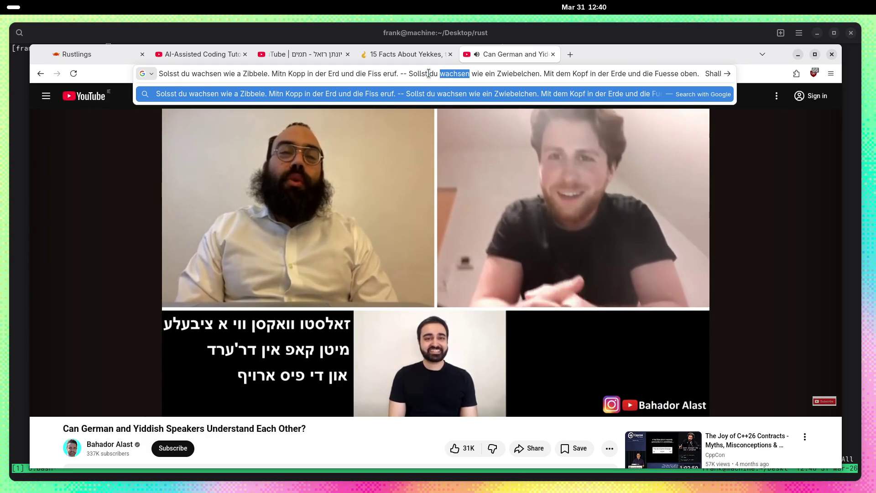
# Compare the Yiddish 'a Zibbele' with the German 'wie Zwiebelchen'.
pyautogui.doubleClick(239, 74)
pyautogui.doubleClick(255, 73)
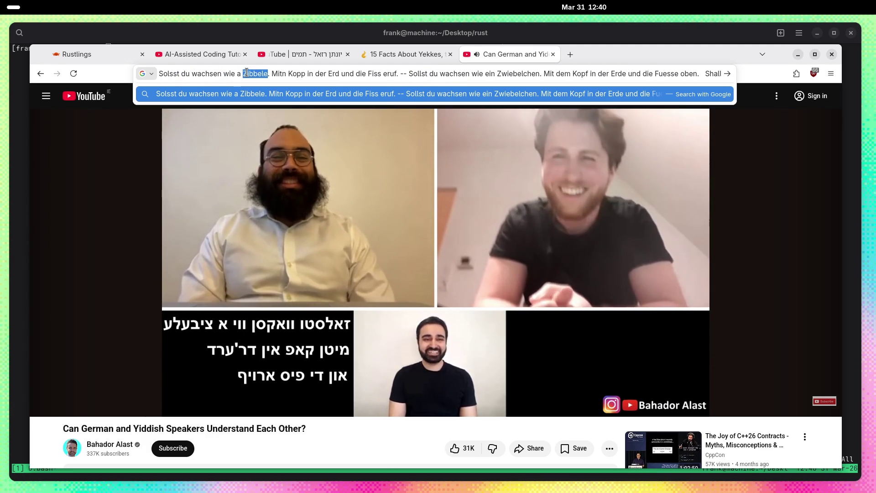
pyautogui.doubleClick(477, 73)
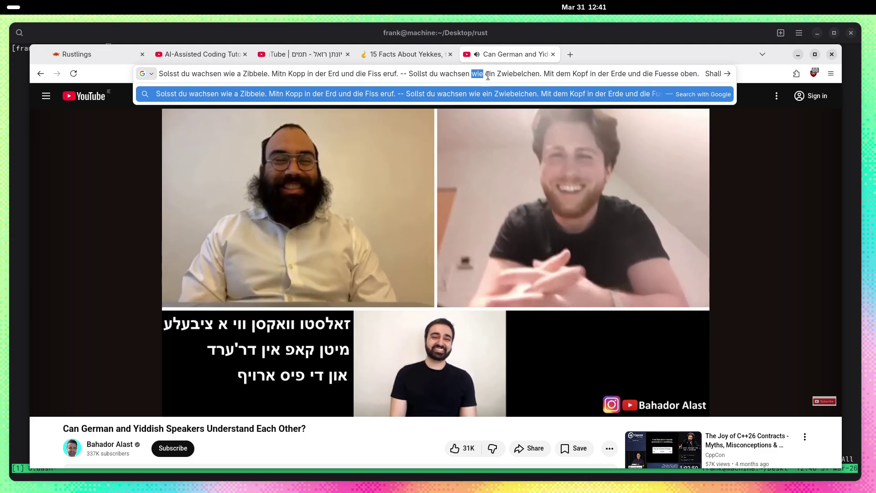
pyautogui.doubleClick(515, 73)
# Compare the Yiddish 'Kopp' and 'Erd' with the German 'Mit', 'Kopf', 'in', 'Erde'.
pyautogui.doubleClick(296, 74)
pyautogui.doubleClick(348, 74)
pyautogui.click(545, 74)
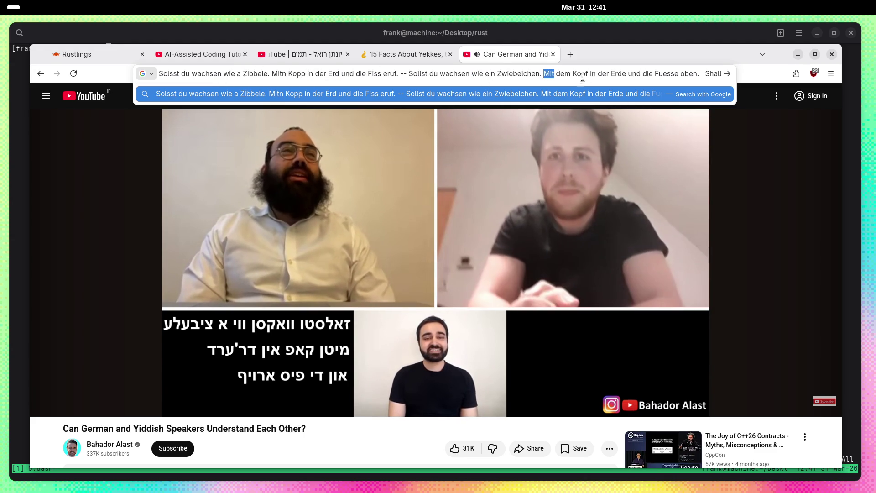
pyautogui.doubleClick(549, 74)
pyautogui.doubleClick(580, 73)
pyautogui.doubleClick(593, 74)
pyautogui.doubleClick(619, 73)
# Compare 'und Fiss' with 'und Fuesse', then delete the whole proverb from the address bar.
pyautogui.doubleClick(348, 74)
pyautogui.doubleClick(374, 73)
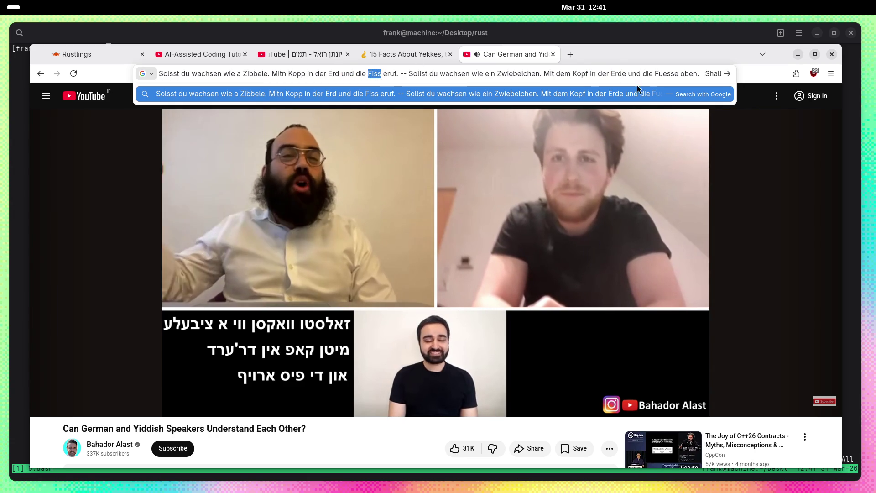
pyautogui.doubleClick(634, 73)
pyautogui.doubleClick(667, 74)
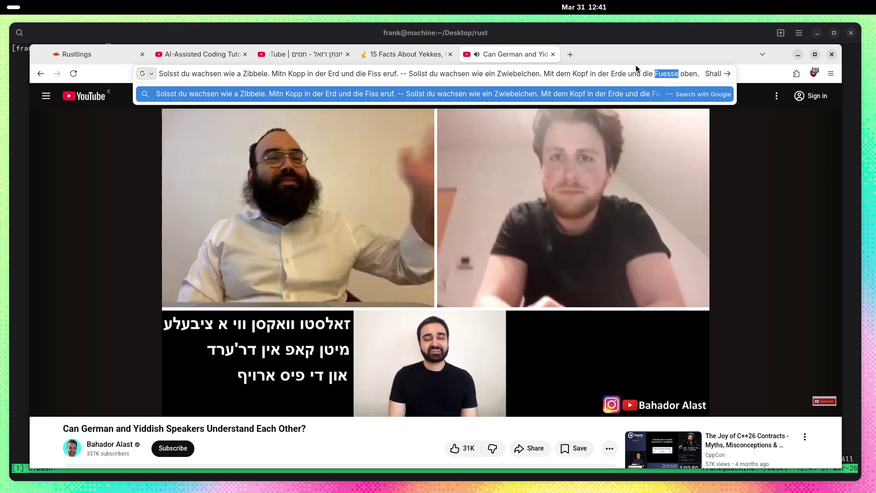
pyautogui.click(523, 73)
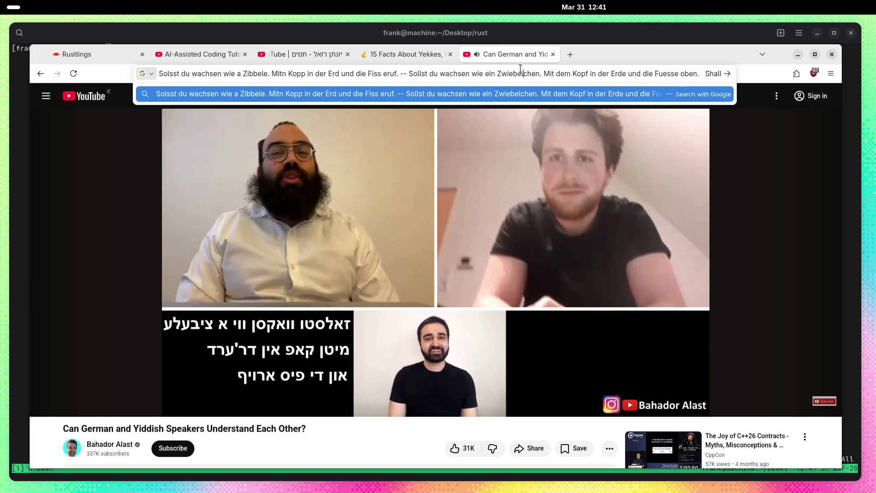
pyautogui.hotkey('ctrl', 'a')
pyautogui.press('BackSpace')
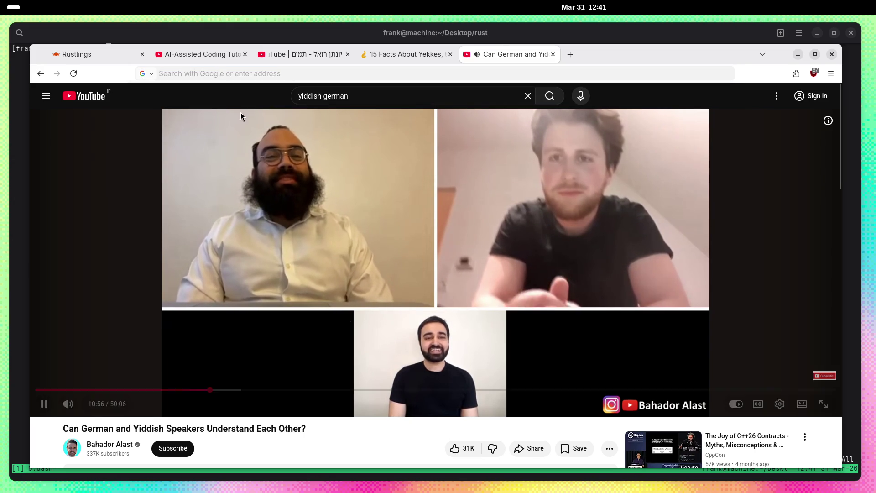
# Search for 'wikipedia geld' and open the Wikipedia Geld result.
pyautogui.click(298, 74)
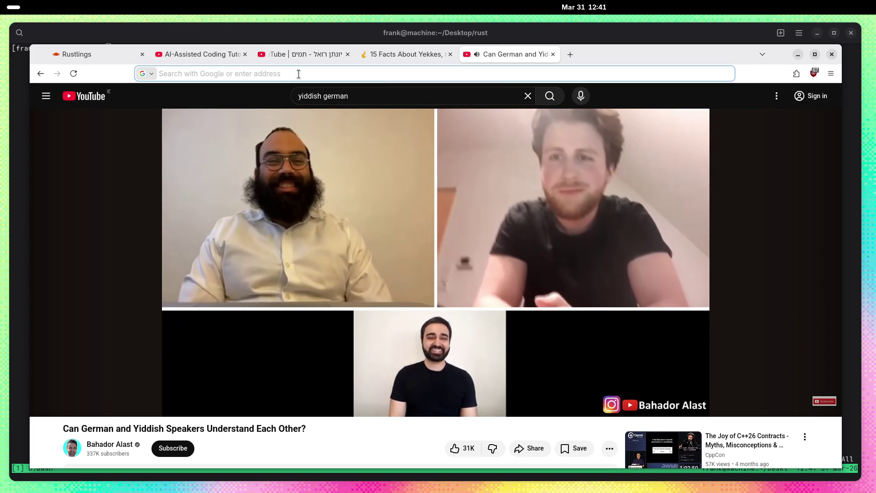
pyautogui.write('wikipedia ')
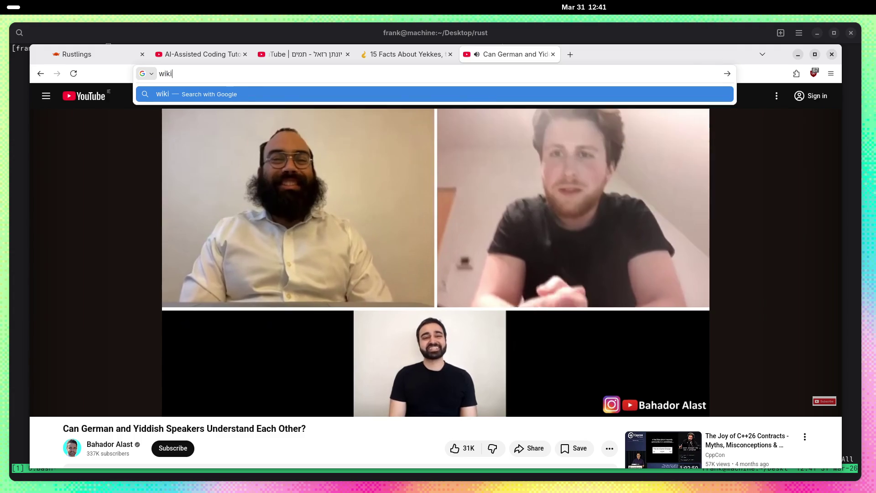
pyautogui.write('geld')
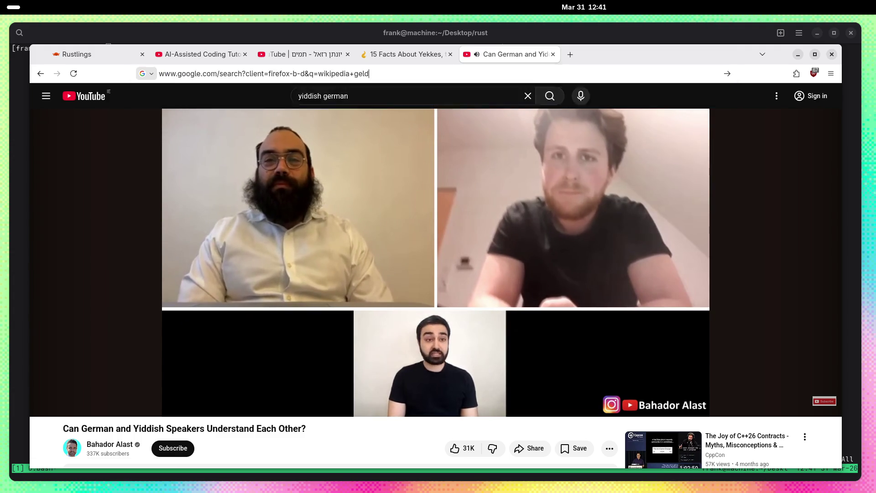
pyautogui.press('Return')
pyautogui.click(146, 185)
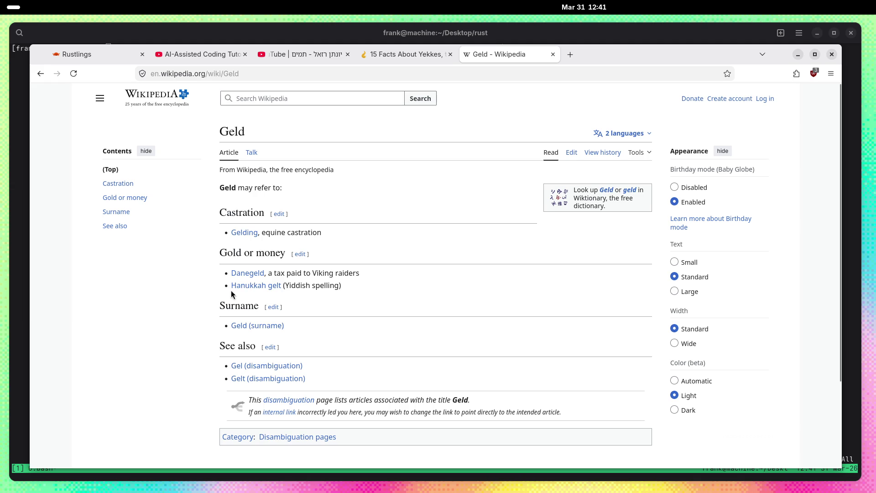
# Open the Hanukkah gelt article from the Geld disambiguation page.
pyautogui.moveTo(282, 287)
pyautogui.moveTo(283, 286); pyautogui.dragTo(269, 286)
pyautogui.click(264, 287)
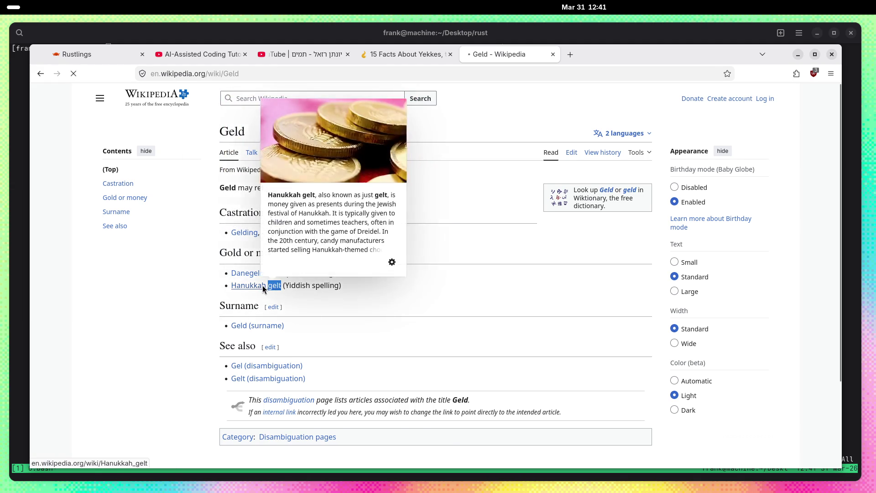
# Highlight 'gelt', the 'German: Geld' gloss and 'money' in the article's opening lines.
pyautogui.doubleClick(267, 204)
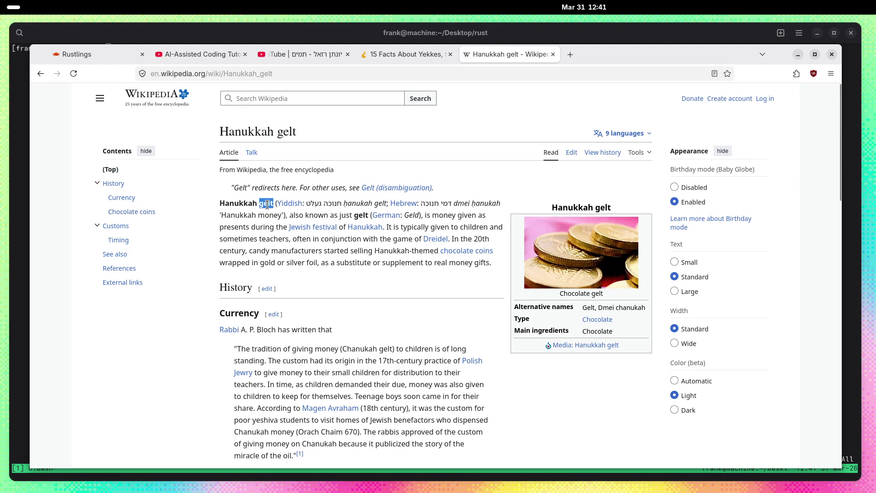
pyautogui.moveTo(420, 216); pyautogui.dragTo(373, 216)
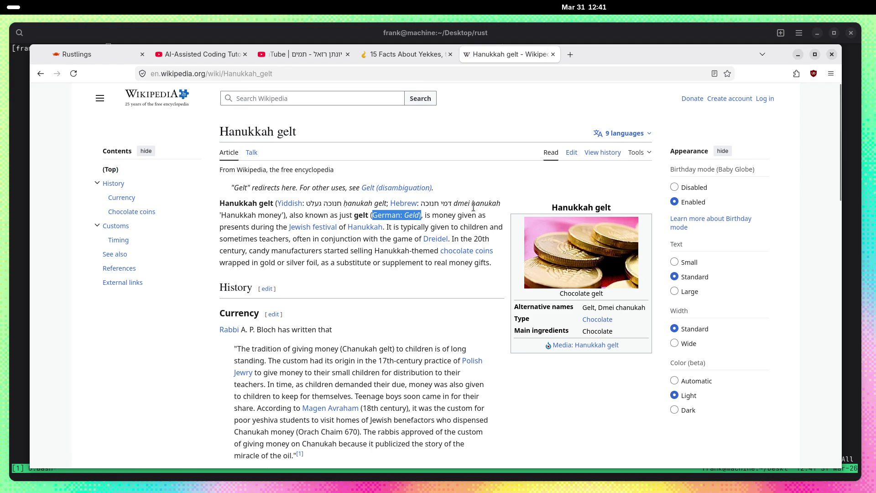
pyautogui.doubleClick(439, 215)
pyautogui.click(440, 214)
pyautogui.doubleClick(439, 215)
pyautogui.click(436, 136)
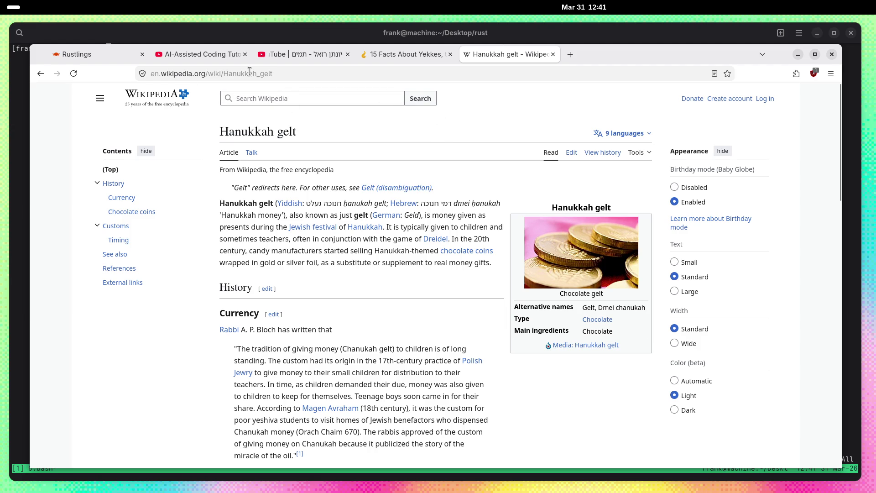
# Load the Money article by changing the address to /wiki/Money.
pyautogui.doubleClick(230, 74)
pyautogui.write('Money')
pyautogui.press('Return')
pyautogui.click(607, 133)
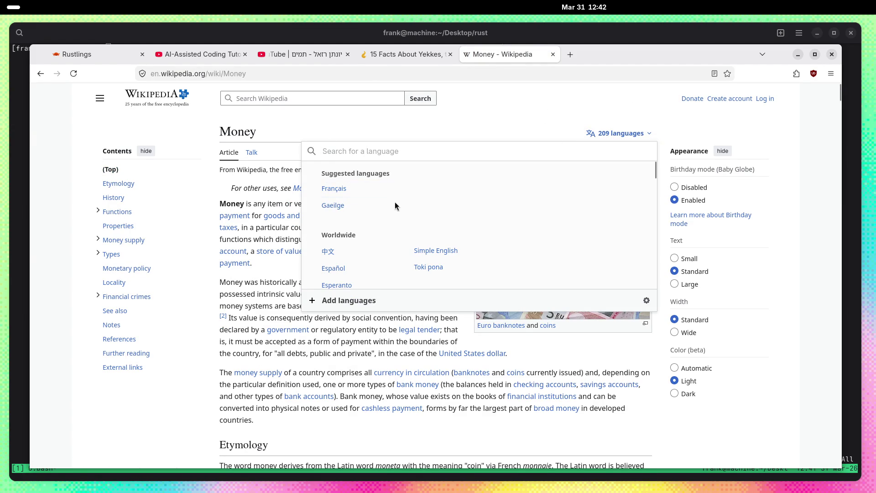
# Switch to the Yiddish article געלט via a 'yid' language search, then narrow the browser window.
pyautogui.write('yid')
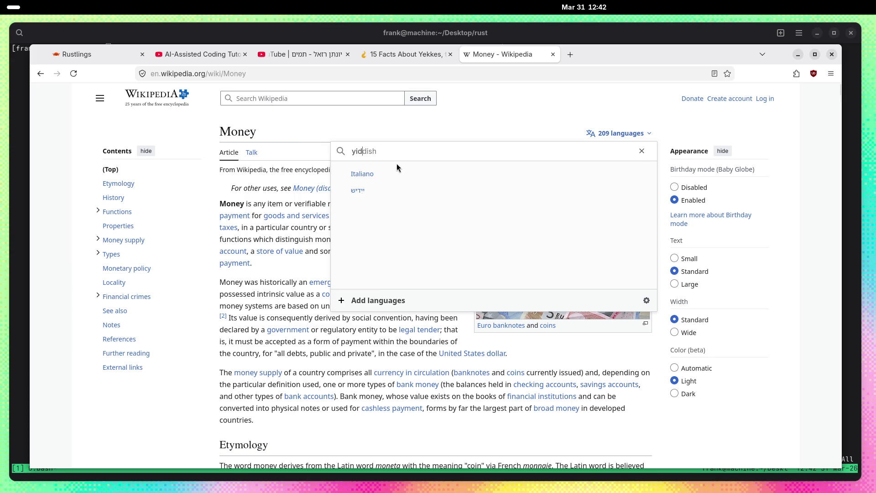
pyautogui.click(369, 190)
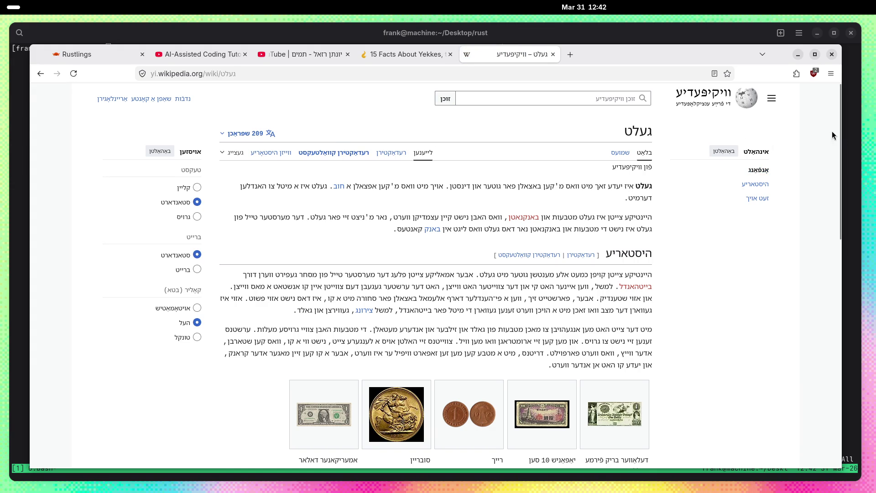
pyautogui.scroll(-1, 840, 130)
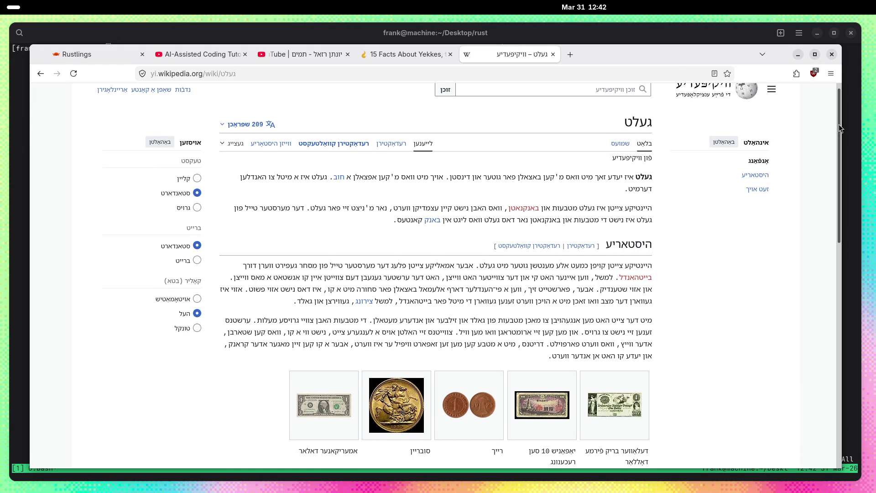
pyautogui.moveTo(839, 120); pyautogui.dragTo(336, 148)
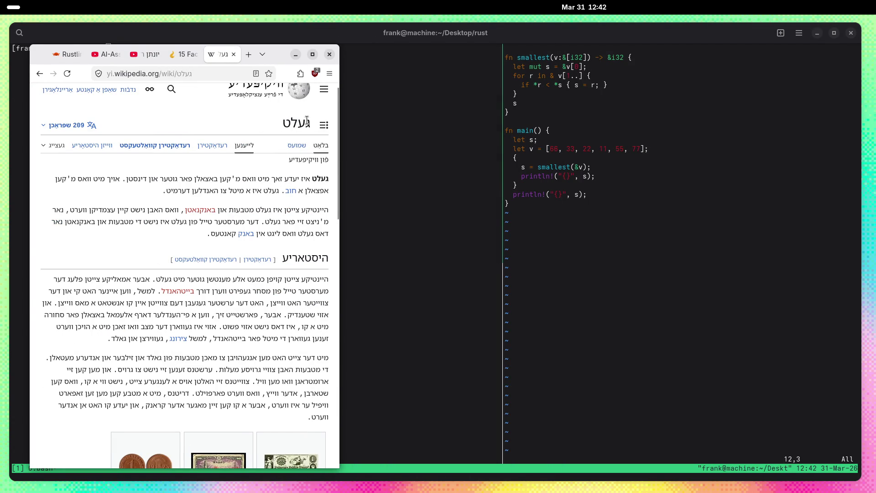
# Write 'Gelt is jede Sach mit was m'kan bazaln fur Guter un Diensten' in the address bar and select it.
pyautogui.moveTo(310, 120); pyautogui.dragTo(285, 122)
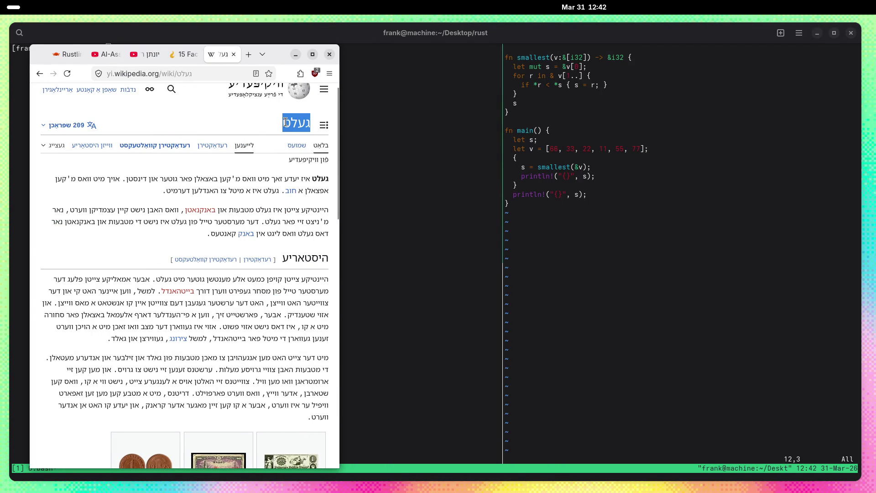
pyautogui.click(220, 74)
pyautogui.write('Gelt')
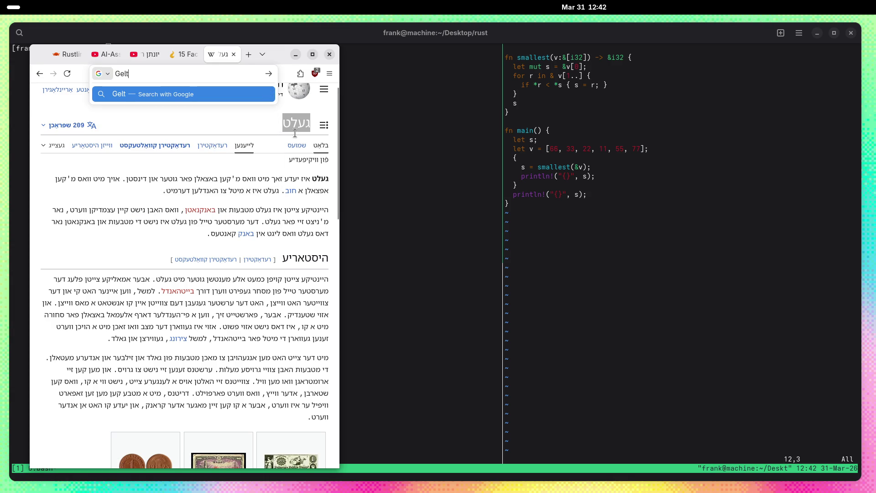
pyautogui.moveTo(309, 179); pyautogui.dragTo(197, 179)
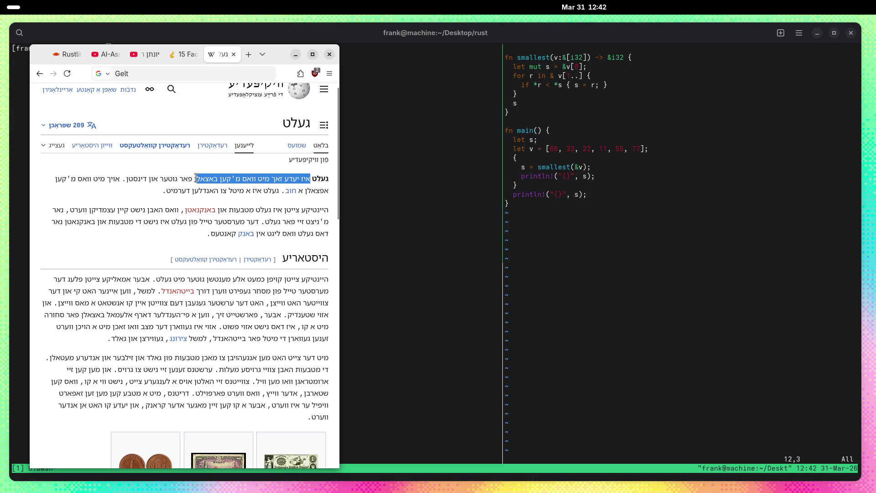
pyautogui.click(197, 74)
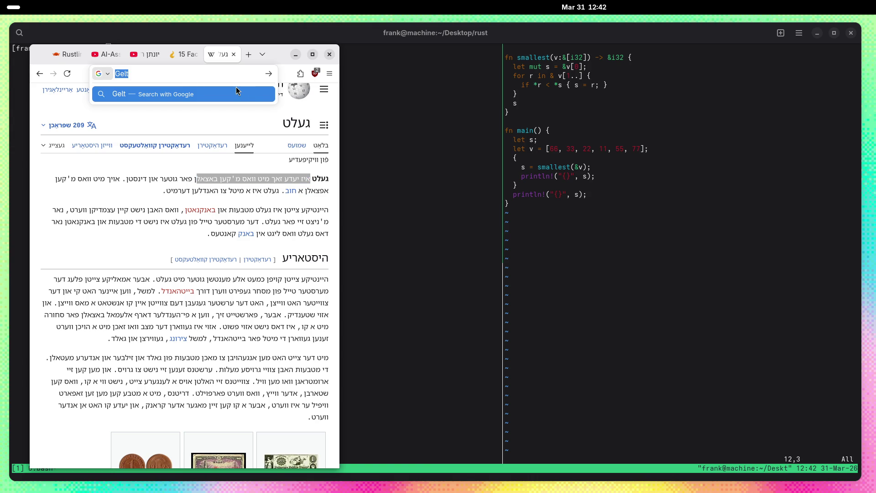
pyautogui.write('Gelt is ')
pyautogui.write('jede Sach ')
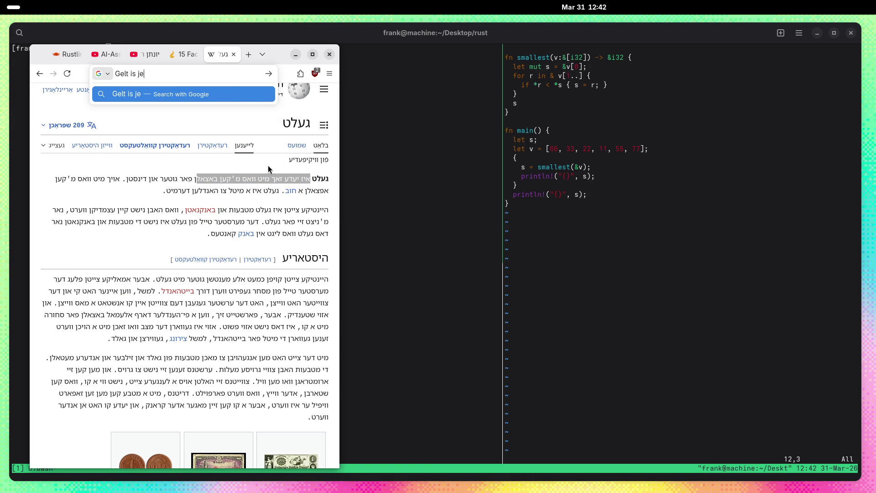
pyautogui.write("mit was m'")
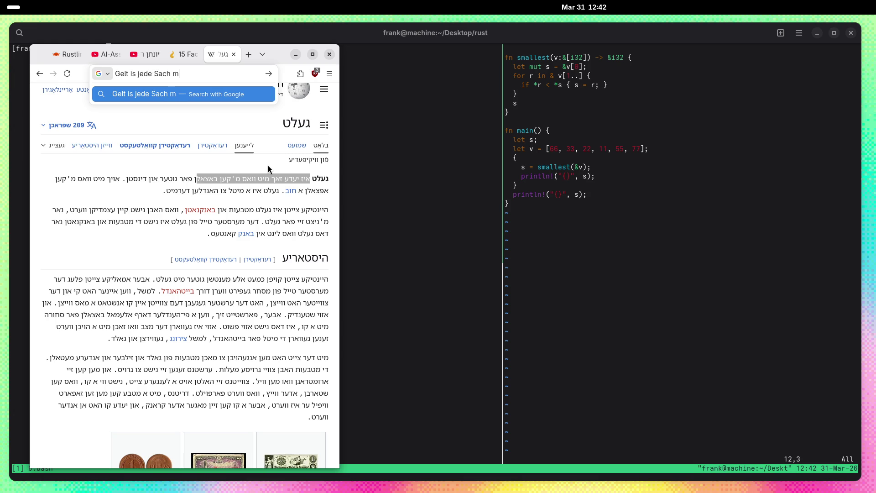
pyautogui.write('kan')
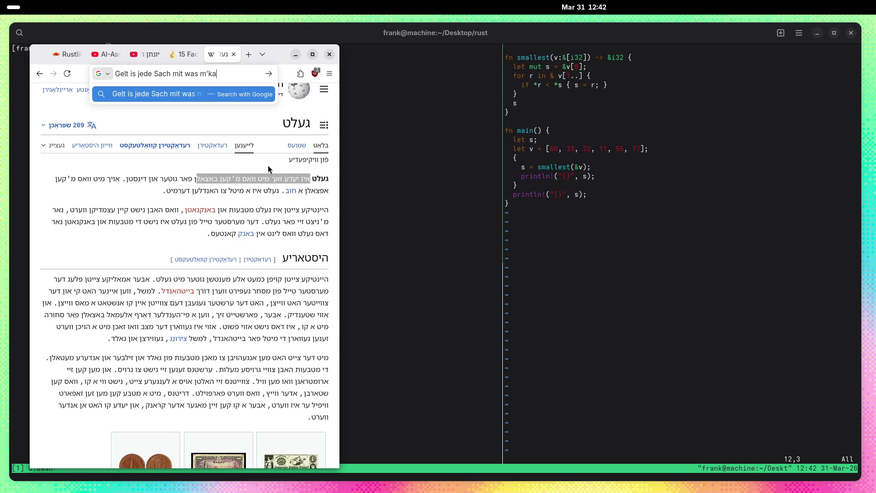
pyautogui.write(' ba')
pyautogui.write('zaln fu')
pyautogui.write('r Guter un D')
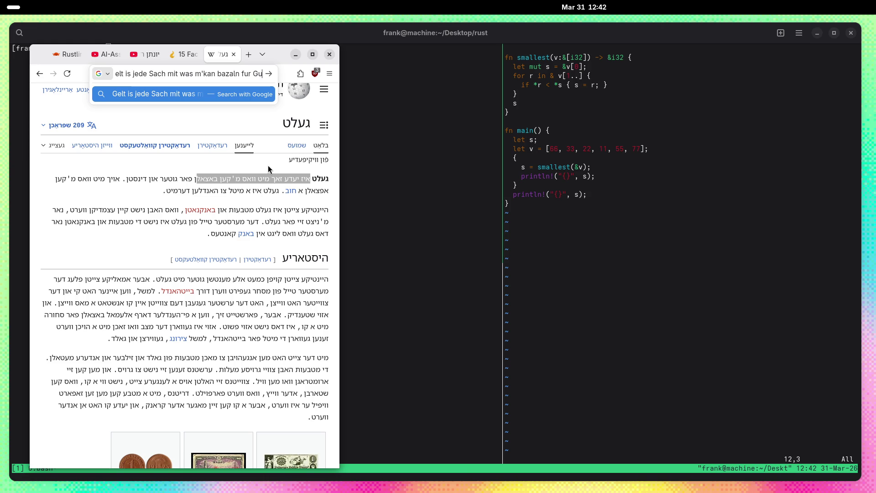
pyautogui.write('iensten')
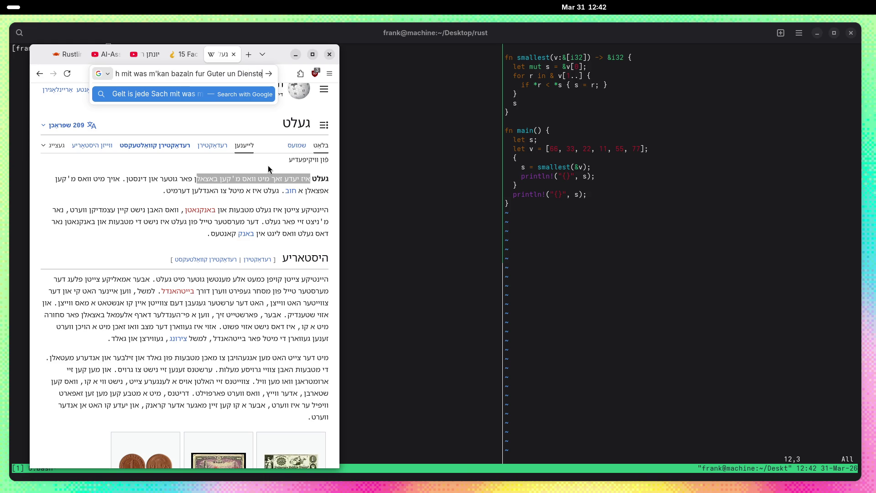
pyautogui.hotkey('ctrl', 'a')
pyautogui.hotkey('ctrl', 'c')
pyautogui.click(391, 139)
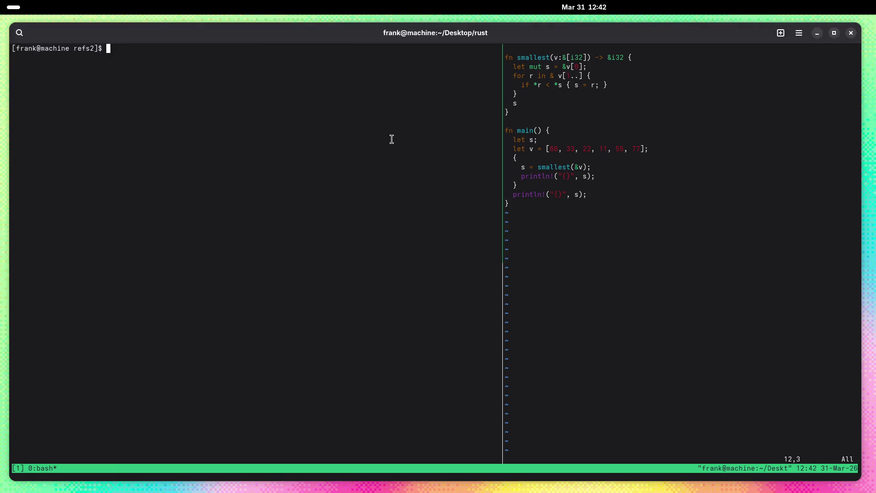
# Start vi and paste the romanized Yiddish sentence into a new buffer.
pyautogui.write('vi')
pyautogui.press('Return')
pyautogui.press('i')
pyautogui.hotkey('ctrl', 'shift', 'v')
# Beneath it, type 'Geld ist jede Sache mit der', padding Yiddish words to line up.
pyautogui.press('Return')
pyautogui.write('Geld i')
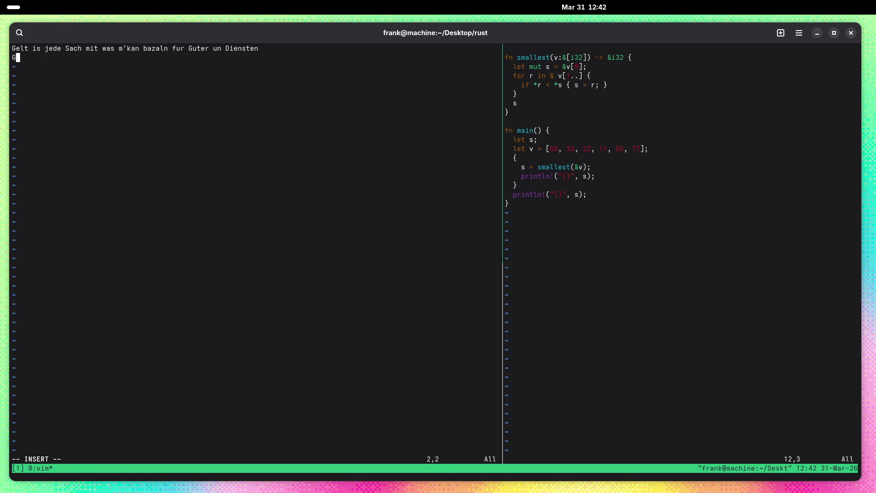
pyautogui.write('st jede')
pyautogui.click(46, 48)
pyautogui.click(66, 57)
pyautogui.write('Sache')
pyautogui.click(92, 48)
pyautogui.click(92, 57)
pyautogui.write('mui')
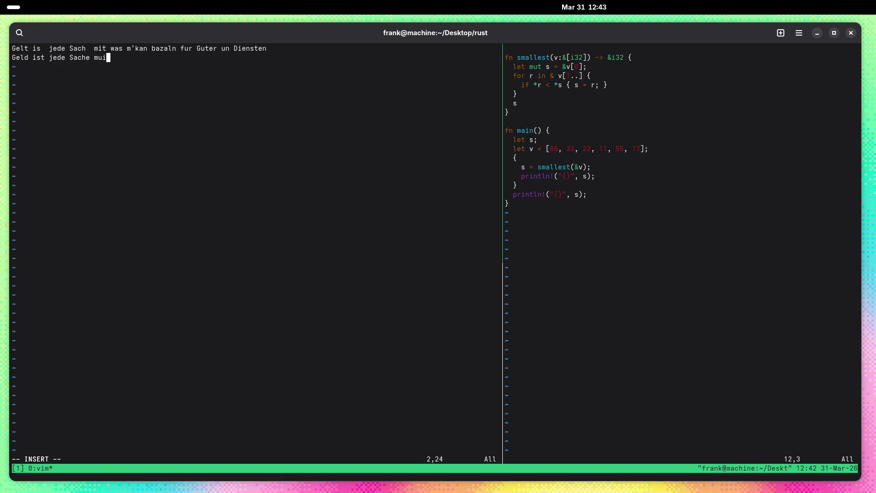
pyautogui.press('BackSpace')
pyautogui.write('t der')
pyautogui.press('Escape')
# Finish the German with 'man fuer Guter und Diensten bezahlen kann.', keeping words aligned.
pyautogui.press('o')
pyautogui.press('Escape')
pyautogui.write('jAman fuer Guter')
pyautogui.click(145, 66)
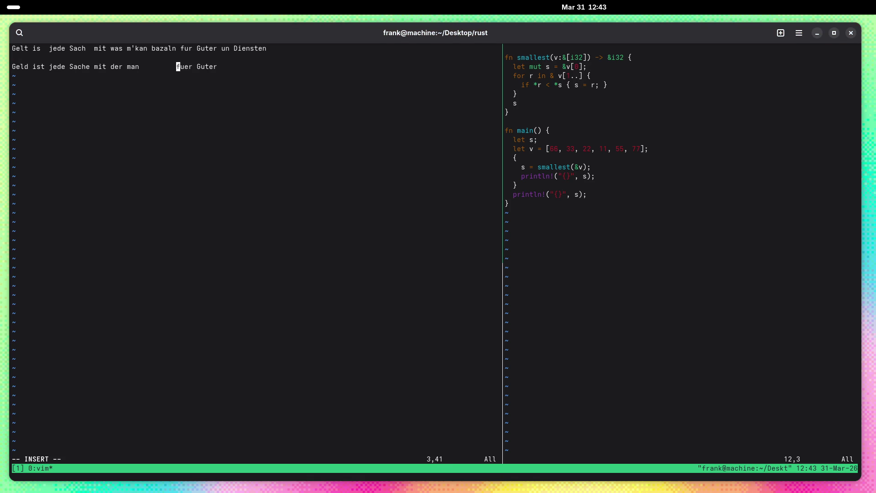
pyautogui.press('Right')
pyautogui.press('Right')
pyautogui.click(199, 48)
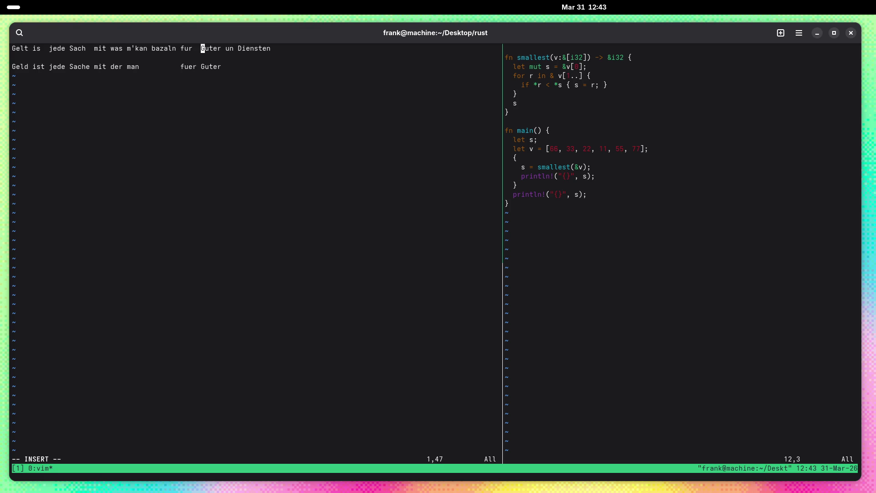
pyautogui.press('Down')
pyautogui.press('Down')
pyautogui.press('Right')
pyautogui.press('Right')
pyautogui.press('Right')
pyautogui.write('und')
pyautogui.press('Up')
pyautogui.press('Up')
pyautogui.press('Down')
pyautogui.press('Down')
pyautogui.write('Dienst')
pyautogui.write('en bezahlen ka')
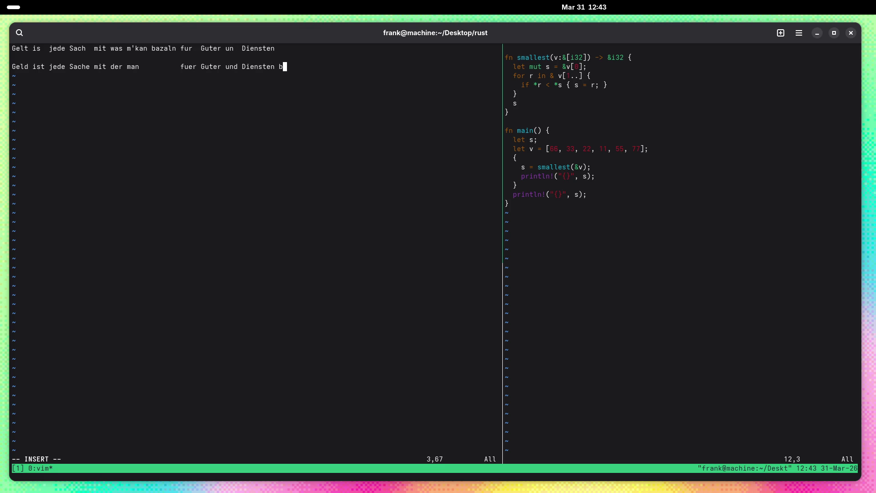
pyautogui.write('nn.')
pyautogui.click(13, 57)
# Draw the backtick-dash arrow ending in 'v' between the sentences, plus a '|' marker.
pyautogui.press('BackSpace')
pyautogui.press('BackSpace')
pyautogui.press('BackSpace')
pyautogui.write('`')
pyautogui.write('-------------------------')
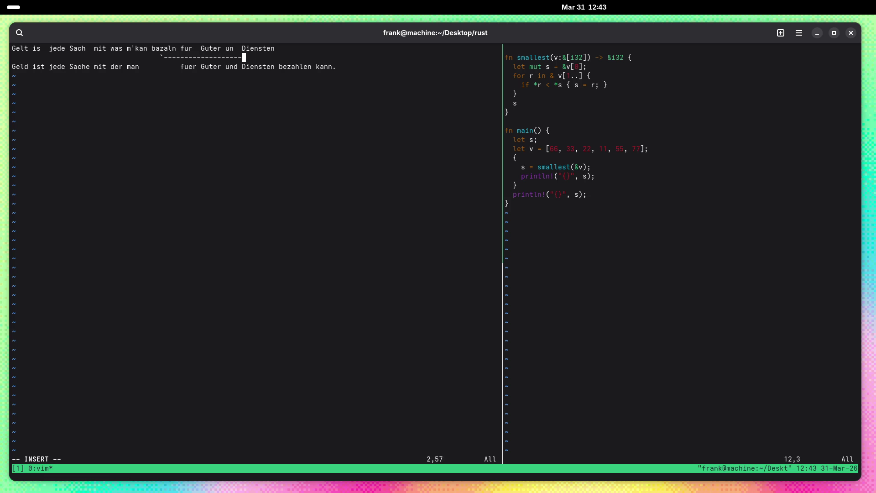
pyautogui.write('------v')
pyautogui.press('Left')
pyautogui.press('Left')
pyautogui.press('Left')
pyautogui.write('`---')
pyautogui.press('Down')
pyautogui.press('Up')
pyautogui.write(',')
pyautogui.press('BackSpace')
pyautogui.write('.')
pyautogui.press('Down')
pyautogui.press('BackSpace')
pyautogui.write('|')
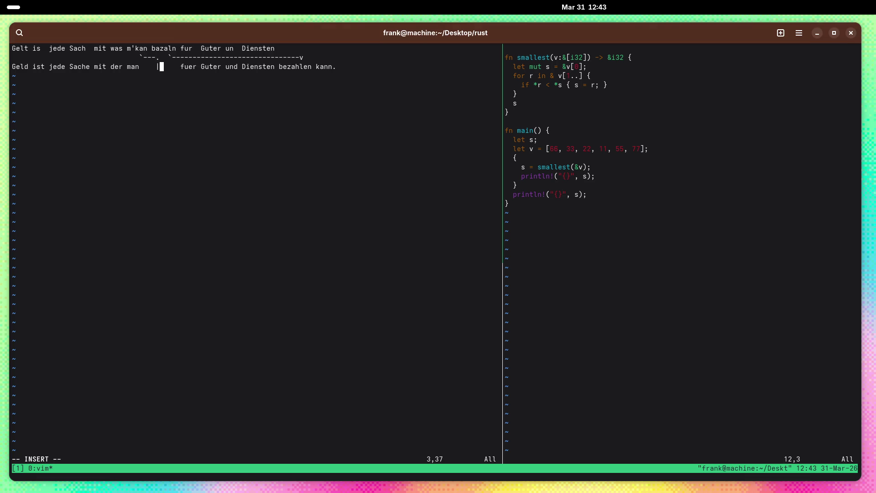
# Add a dashed arrow ending in '^' beneath the German sentence.
pyautogui.press('Return')
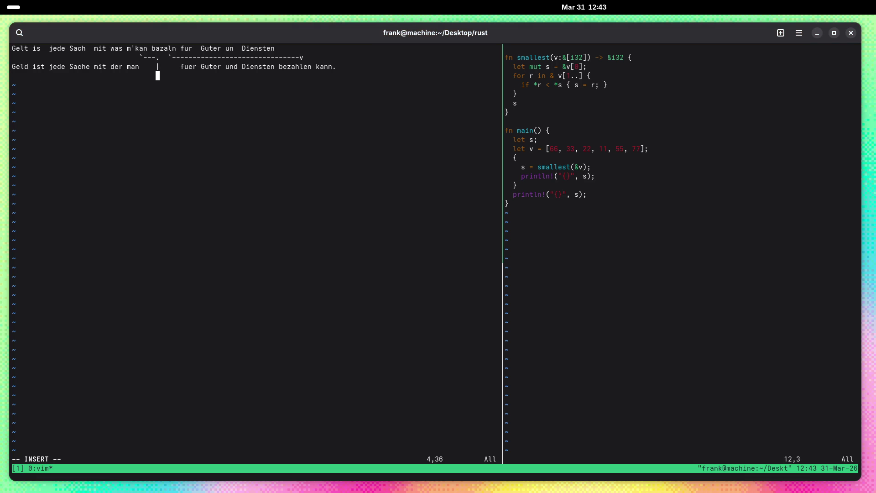
pyautogui.write("'-")
pyautogui.write('-')
pyautogui.press('BackSpace')
pyautogui.press('BackSpace')
pyautogui.press('BackSpace')
pyautogui.write('---------------------------------------')
pyautogui.write('^')
pyautogui.press('Up')
pyautogui.press('Up')
pyautogui.press('Up')
pyautogui.press('Down')
pyautogui.press('Left')
pyautogui.press('Left')
pyautogui.press('Left')
pyautogui.press('Left')
pyautogui.press('Right')
pyautogui.press('Up')
pyautogui.press('Up')
pyautogui.press('Up')
pyautogui.press('Escape')
pyautogui.press('Down')
pyautogui.press('Down')
pyautogui.press('Down')
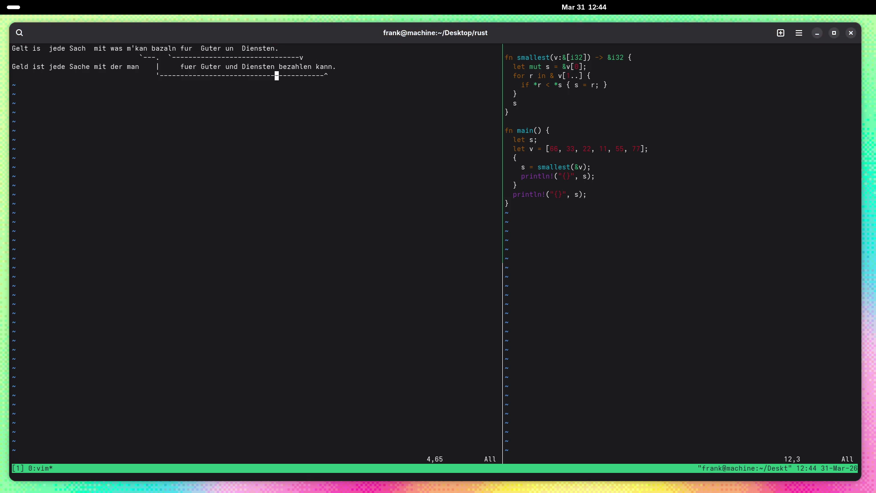
# Insert new lines at the top of the buffer and begin typing 'Money'.
pyautogui.press('Down')
pyautogui.press('Home')
pyautogui.press('g')
pyautogui.press('g')
pyautogui.press('O')
pyautogui.press('Return')
pyautogui.write('Money')
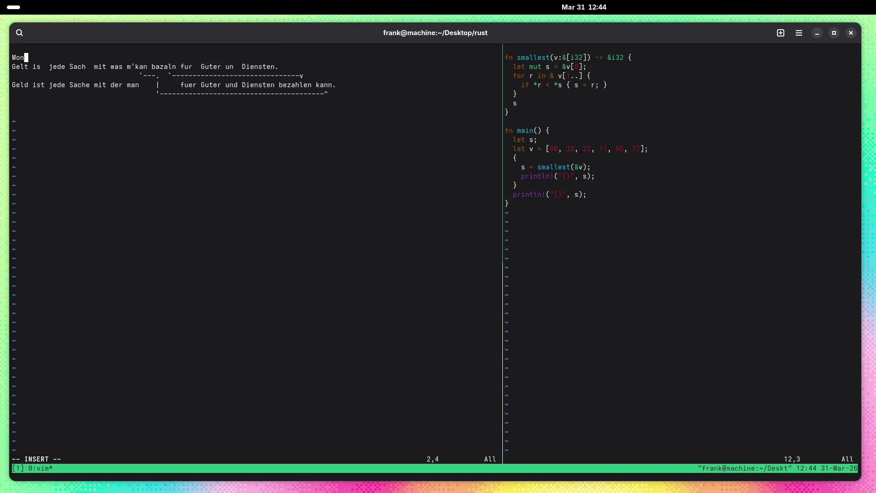
# Extend the English gloss with 'is every thing with what one'can', spacing the Gelt line to align.
pyautogui.press('Up')
pyautogui.write('is')
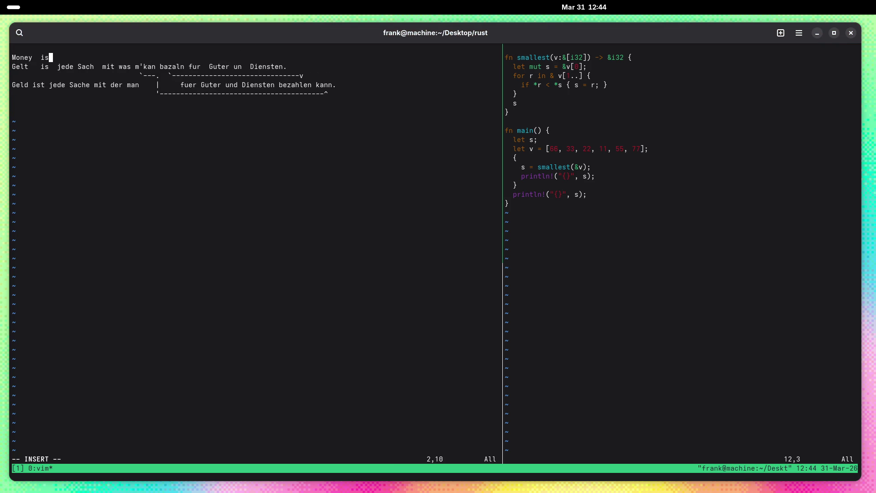
pyautogui.write('  e')
pyautogui.write('very')
pyautogui.press('Down')
pyautogui.press('Up')
pyautogui.write('thing with')
pyautogui.press('Down')
pyautogui.press('Up')
pyautogui.write('what')
pyautogui.press('Down')
pyautogui.press('Up')
pyautogui.write('one')
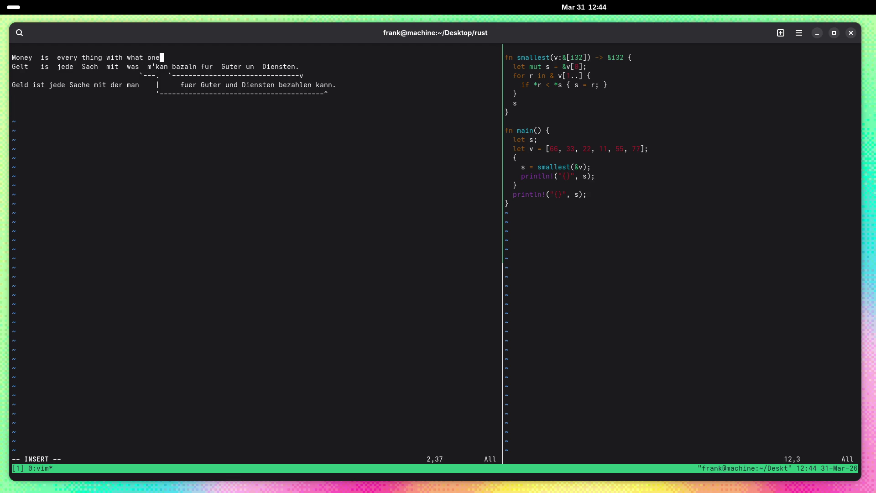
pyautogui.write("'can")
pyautogui.press('Down')
# Finish the gloss with 'pay for goods and services.'.
pyautogui.press('Left')
pyautogui.press('Left')
pyautogui.press('Left')
pyautogui.press('Left')
pyautogui.press('Left')
pyautogui.press('Up')
pyautogui.press('End')
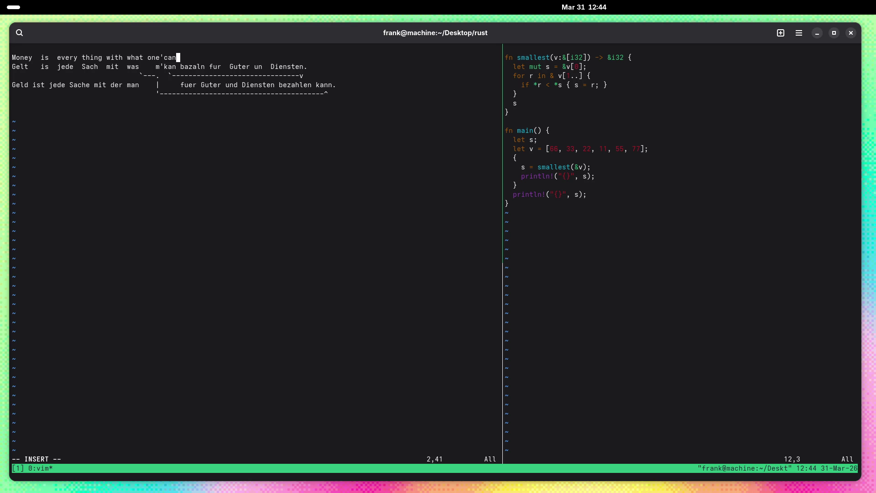
pyautogui.write('pay    fo')
pyautogui.write('r  good')
pyautogui.write('s and servuice')
pyautogui.write('s')
pyautogui.press('BackSpace')
pyautogui.press('BackSpace')
pyautogui.press('BackSpace')
pyautogui.write('rvices.')
pyautogui.press('Escape')
# Start a new English line reading 'Money' below the German sentence.
pyautogui.press('j')
pyautogui.press('j')
pyautogui.press('j')
pyautogui.press('k')
pyautogui.press('h')
pyautogui.press('h')
pyautogui.press('h')
pyautogui.press('h')
pyautogui.press('h')
pyautogui.press('h')
pyautogui.press('j')
pyautogui.write('jo')
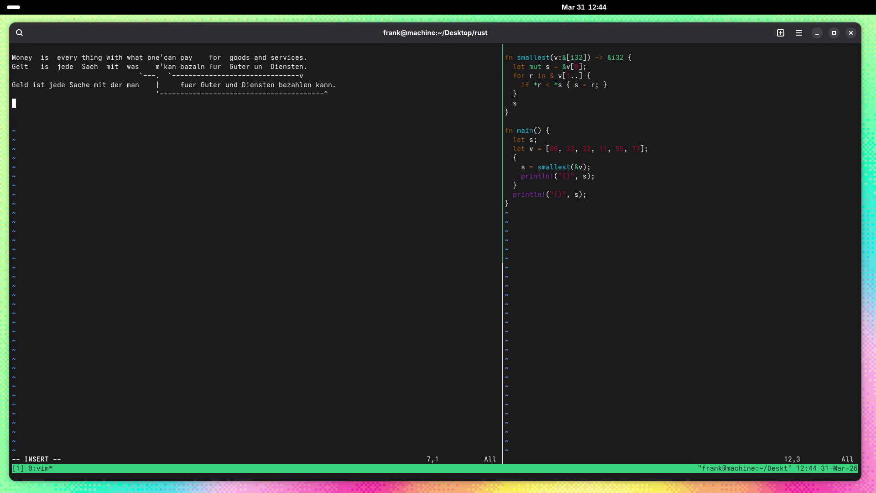
pyautogui.write('Money is')
pyautogui.press('BackSpace')
pyautogui.press('BackSpace')
pyautogui.press('Up')
pyautogui.press('Up')
pyautogui.press('Left')
pyautogui.press('Left')
# Gloss 'ist' as 'is', padding the German and arrow lines so the words align.
pyautogui.press('Down')
pyautogui.press('Down')
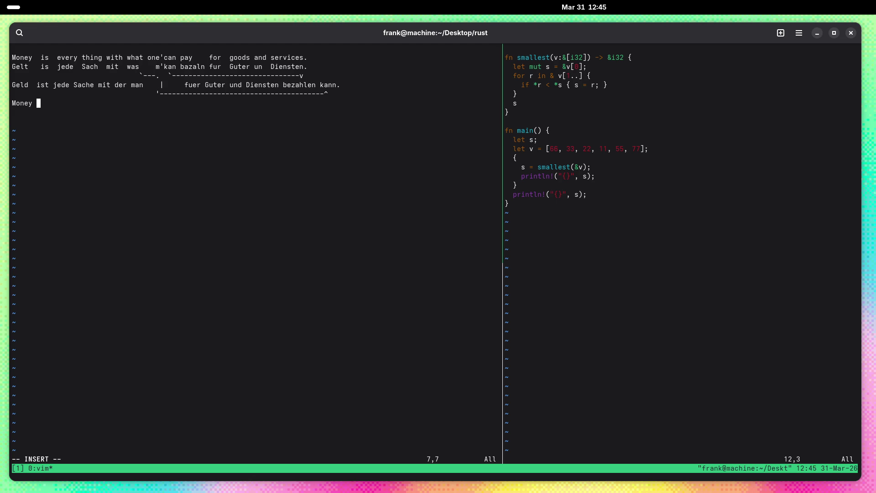
pyautogui.press('Up')
pyautogui.press('Down')
pyautogui.write('is')
pyautogui.press('BackSpace')
pyautogui.press('BackSpace')
pyautogui.press('BackSpace')
pyautogui.write('is')
pyautogui.press('Up')
pyautogui.press('Up')
pyautogui.press('Up')
pyautogui.press('Up')
pyautogui.press('Up')
pyautogui.press('Left')
pyautogui.press('BackSpace')
pyautogui.press('Down')
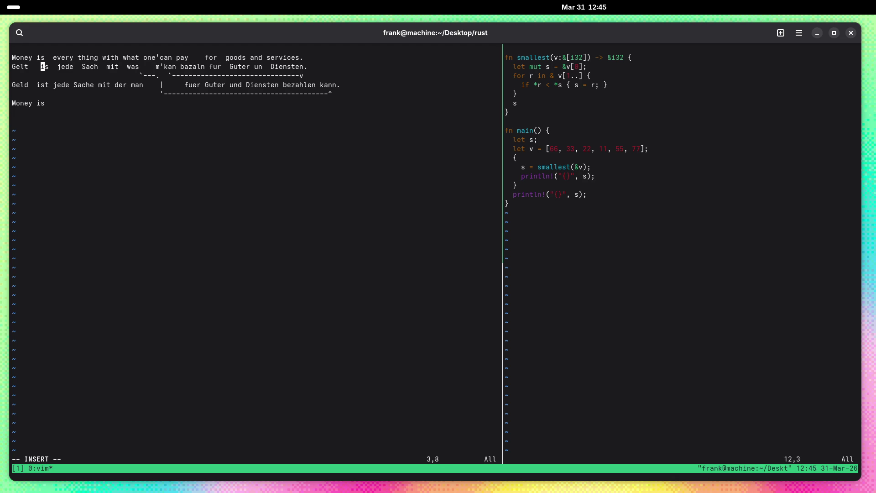
pyautogui.press('Down')
pyautogui.press('Down')
pyautogui.press('Down')
pyautogui.press('Right')
pyautogui.press('Right')
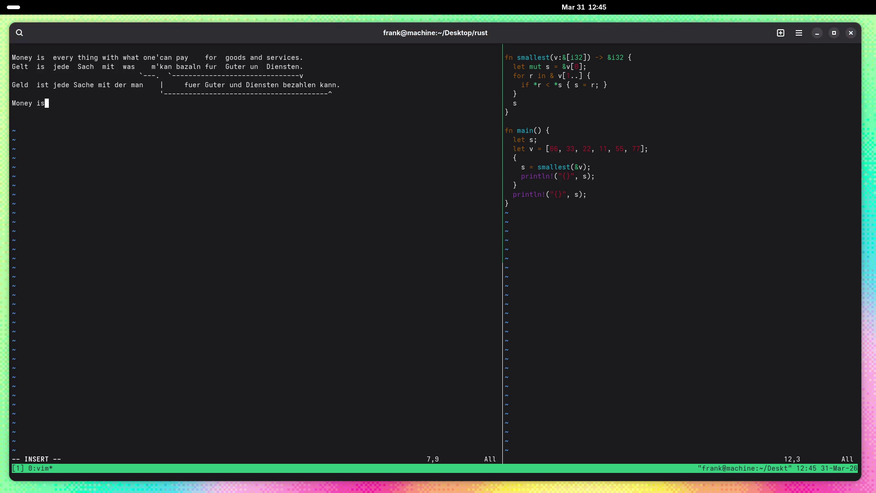
# Add 'every thing with which', inserting spaces before Sache and der to keep alignment.
pyautogui.write('every thing')
pyautogui.press('Left')
pyautogui.press('Left')
pyautogui.press('Left')
pyautogui.press('Up')
pyautogui.press('Up')
pyautogui.press('Right')
pyautogui.press('Right')
pyautogui.press('Right')
pyautogui.press('Right')
pyautogui.press('Down')
pyautogui.press('Down')
pyautogui.press('Right')
pyautogui.press('Right')
pyautogui.press('Right')
pyautogui.write('with')
pyautogui.press('Up')
pyautogui.press('Up')
pyautogui.press('Down')
pyautogui.press('Down')
pyautogui.write('which')
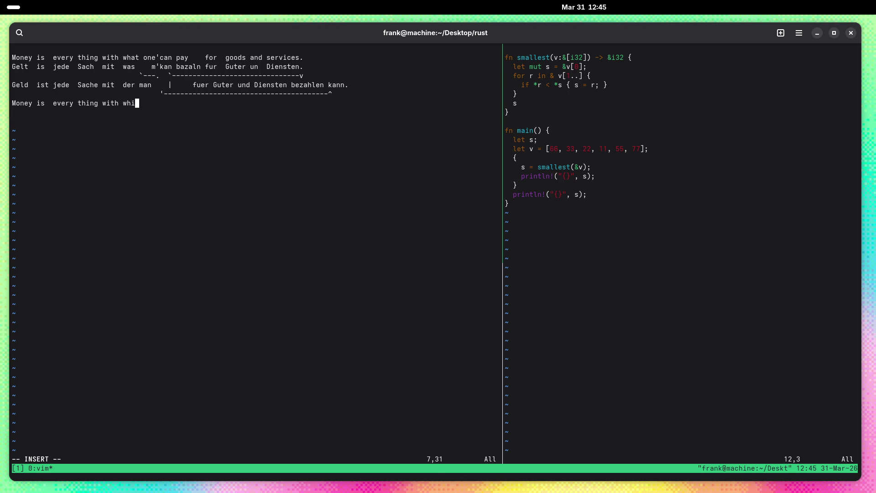
# Finish with 'one for goods and services pay can.', spacing out man and the arrow lines.
pyautogui.press('Up')
pyautogui.press('Up')
pyautogui.press('Left')
pyautogui.press('Up')
pyautogui.press('Up')
pyautogui.press('Left')
pyautogui.press('Down')
pyautogui.press('Down')
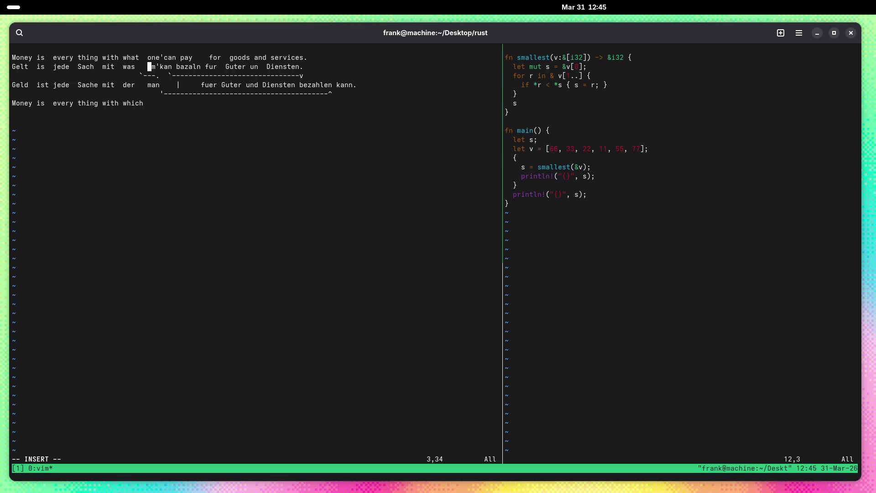
pyautogui.press('Left')
pyautogui.press('Down')
pyautogui.press('Down')
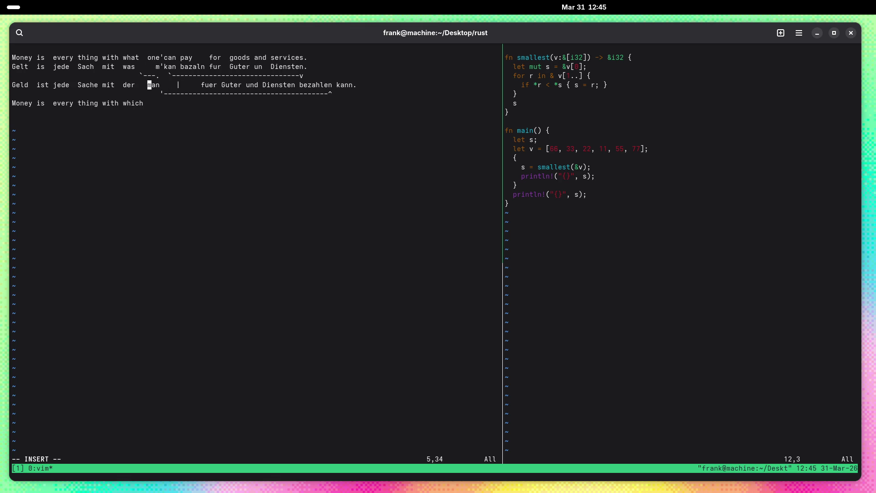
pyautogui.press('Up')
pyautogui.press('Down')
pyautogui.press('Down')
pyautogui.press('Down')
pyautogui.write('one')
pyautogui.write('          for')
pyautogui.write(' goods')
pyautogui.write(' and servuice')
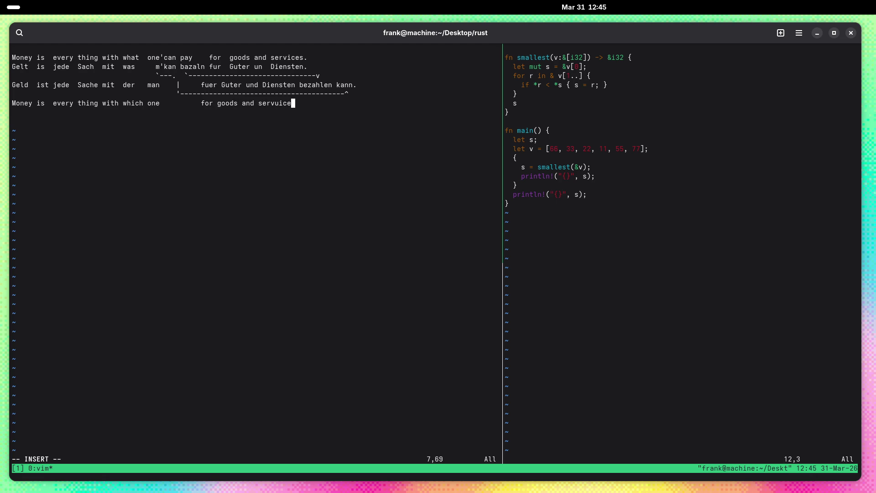
pyautogui.press('BackSpace')
pyautogui.press('BackSpace')
pyautogui.write('ices pay c')
pyautogui.write('an.')
pyautogui.press('Up')
pyautogui.press('Up')
pyautogui.press('Up')
pyautogui.press('Up')
pyautogui.hotkey('ctrl', 'End')
pyautogui.press('Up')
# Mark 'pay can.' with ^^^^^^^^ and begin the note 'You see that in many German sentences'.
pyautogui.press('BackSpace')
pyautogui.press('BackSpace')
pyautogui.write('^^^^^^^^')
pyautogui.press('Return')
pyautogui.write('In')
pyautogui.write(' many German sen')
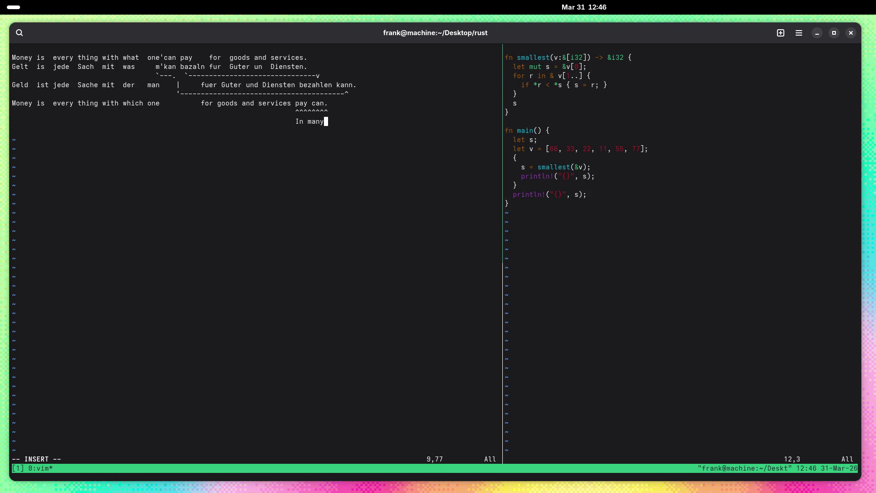
pyautogui.write('tences')
pyautogui.press('BackSpace')
pyautogui.press('BackSpace')
pyautogui.press('BackSpace')
pyautogui.press('BackSpace')
pyautogui.press('BackSpace')
pyautogui.press('BackSpace')
pyautogui.write('You see that in man')
pyautogui.write('y German sent')
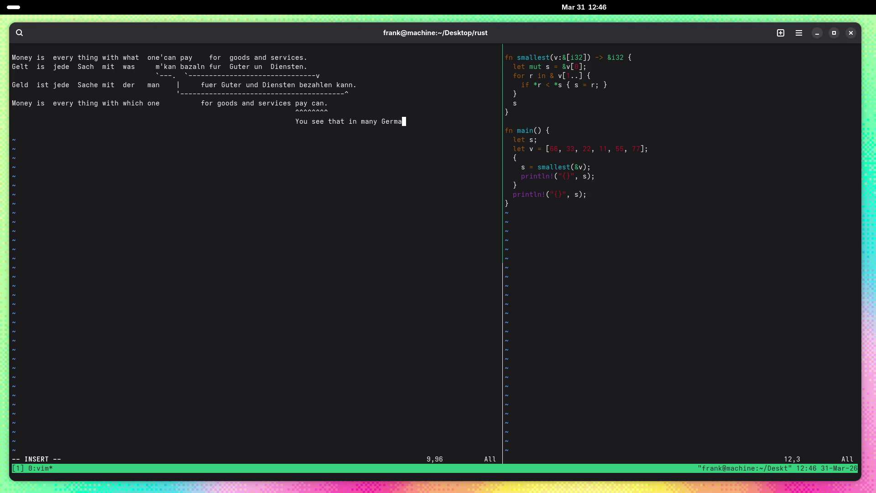
pyautogui.write('ences')
# Continue the note with 'the verb at the end of the sentence stands.' and mark it with ^^^^^^.
pyautogui.press('Return')
pyautogui.write('the verb')
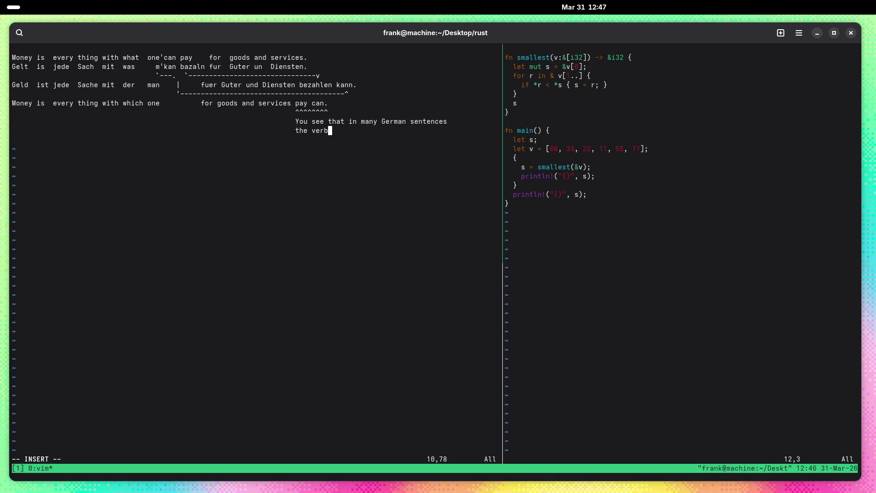
pyautogui.write(' at the end of the sentence stands.')
pyautogui.press('Return')
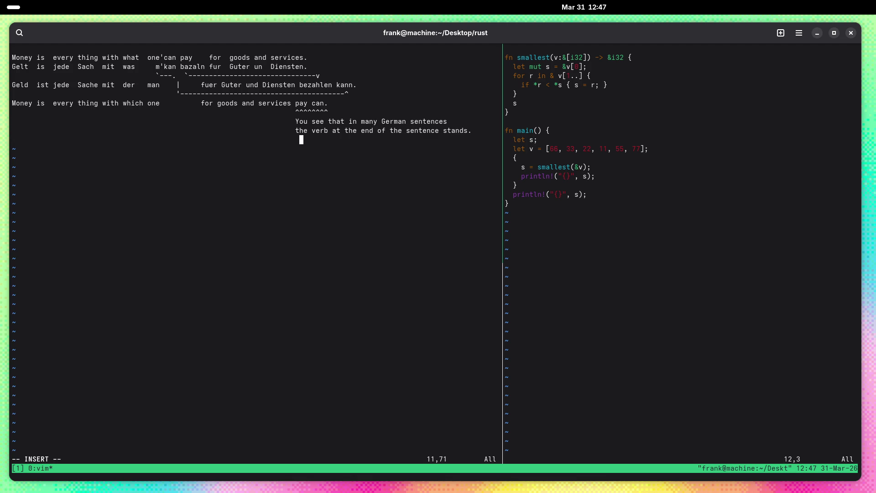
pyautogui.write('^^^^^^')
pyautogui.press('Up')
pyautogui.press('Up')
pyautogui.press('Up')
pyautogui.press('Up')
pyautogui.press('Down')
pyautogui.press('Down')
pyautogui.press('Down')
# Add the example 'Ich schlage deine Frau. - I hit your wife.' below the notes.
pyautogui.press('Return')
pyautogui.press('Return')
pyautogui.press('Return')
pyautogui.press('Return')
pyautogui.press('Up')
pyautogui.press('Up')
pyautogui.press('Up')
pyautogui.press('Down')
pyautogui.write('Ich schlage de')
pyautogui.write('ine Fra')
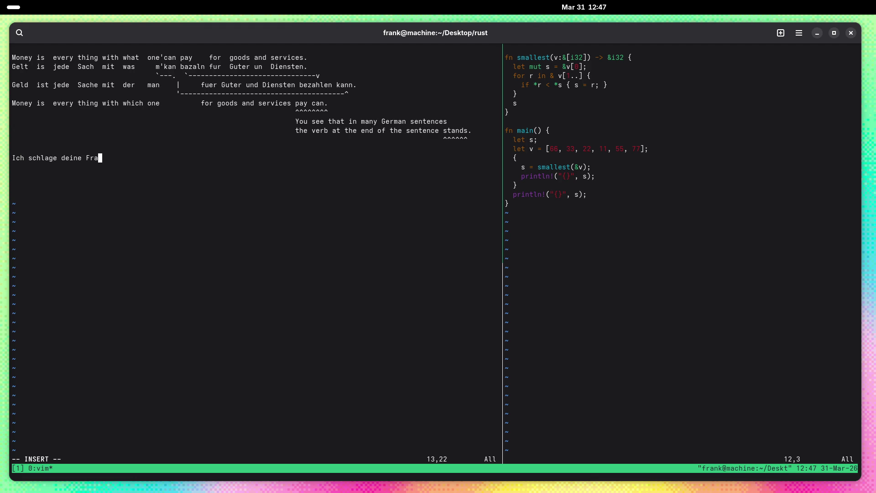
pyautogui.write('u.')
pyautogui.write('I hit you w')
pyautogui.press('BackSpace')
pyautogui.press('BackSpace')
pyautogui.write('r wife')
pyautogui.write('.')
pyautogui.press('Return')
# Type the second example 'Ich schlage deine Frau vor. -', fixing typos and aligning the dashes.
pyautogui.write('Ich schlgf')
pyautogui.press('BackSpace')
pyautogui.press('BackSpace')
pyautogui.write('age deine Fray')
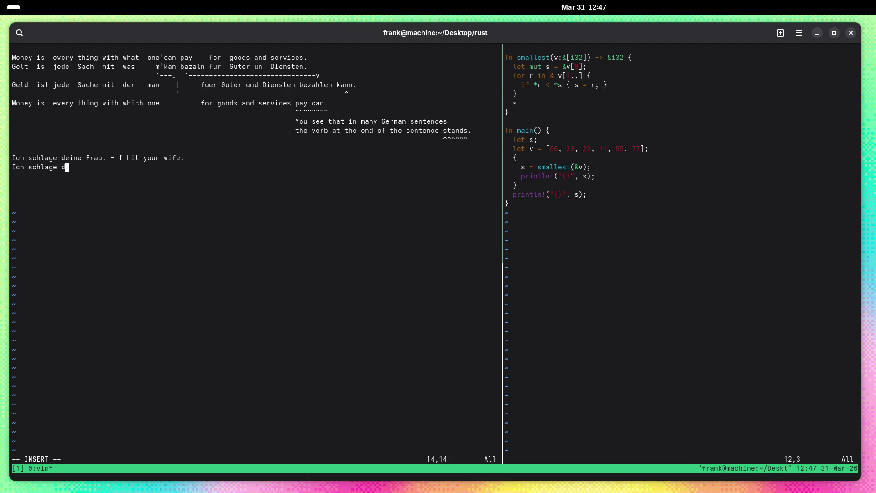
pyautogui.write('u vor. -')
pyautogui.press('Up')
pyautogui.press('Left')
pyautogui.press('Left')
pyautogui.press('Left')
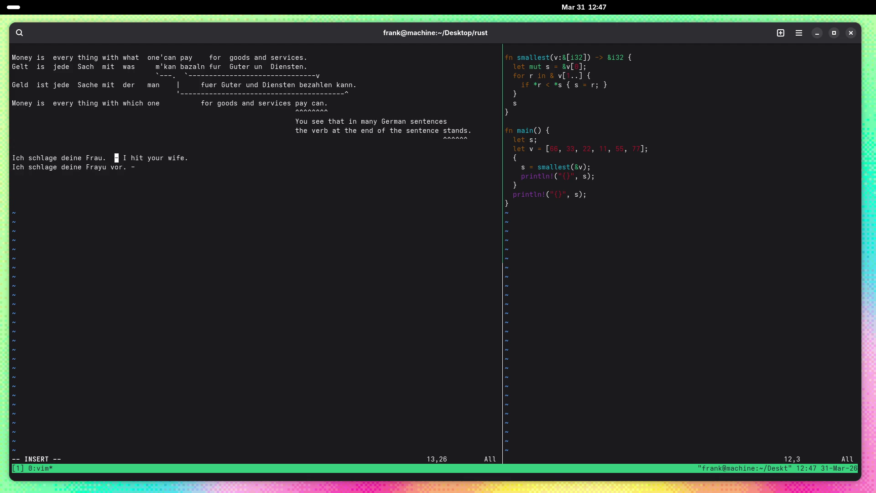
pyautogui.press('Down')
pyautogui.press('Left')
pyautogui.press('Left')
pyautogui.press('Left')
pyautogui.press('Left')
pyautogui.press('Left')
pyautogui.press('BackSpace')
pyautogui.press('Right')
pyautogui.press('Right')
pyautogui.press('Right')
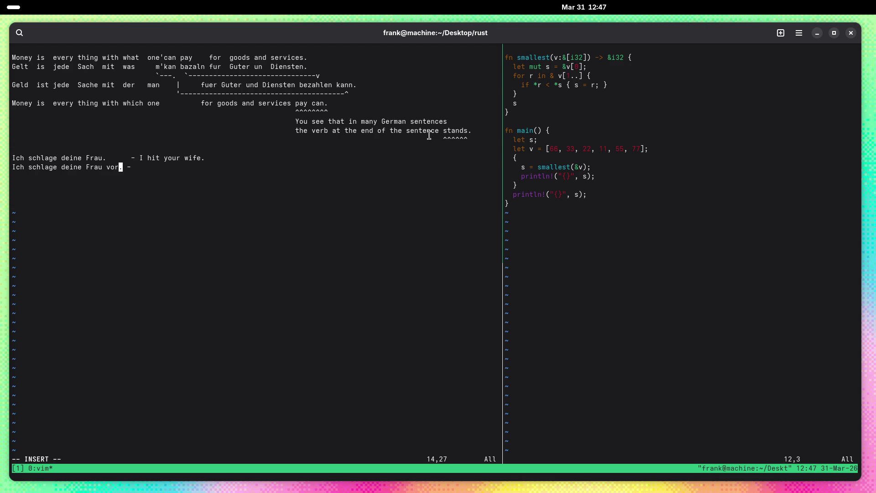
pyautogui.press('super')
pyautogui.click(258, 206)
pyautogui.hotkey('ctrl', 't')
pyautogui.write('dict.cc')
pyautogui.press('Return')
pyautogui.write('vor')
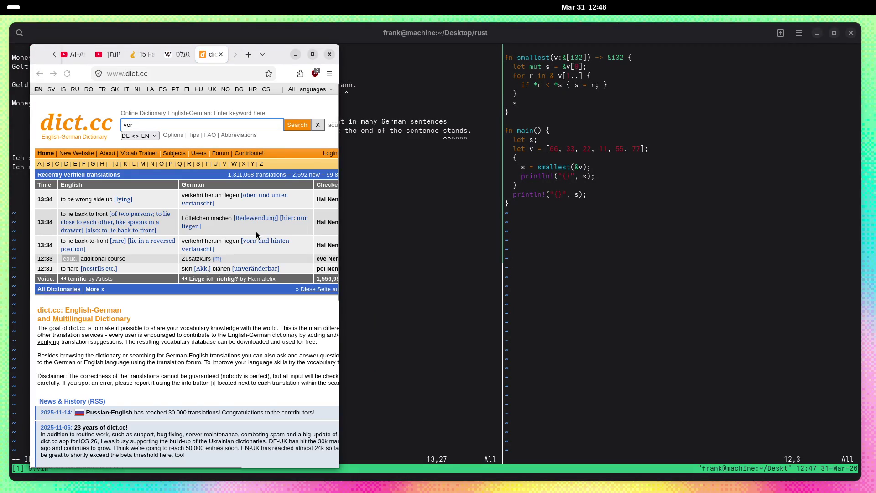
pyautogui.write('schlagen')
pyautogui.press('Return')
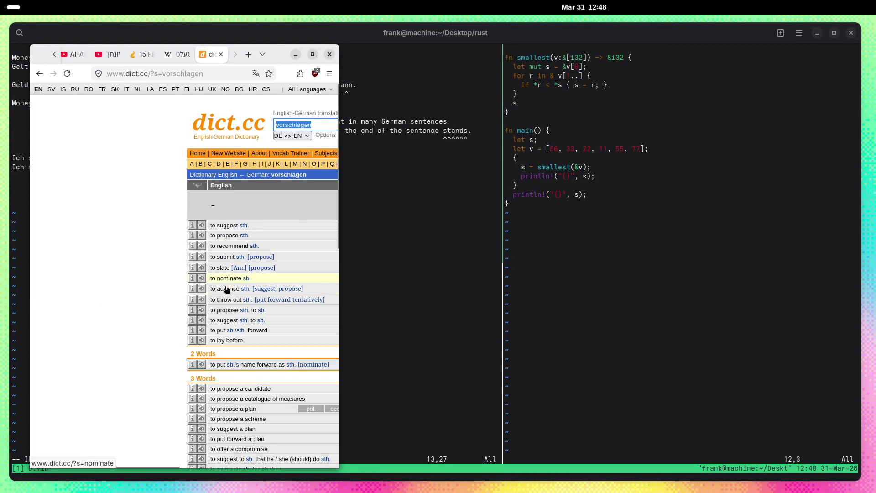
pyautogui.click(369, 236)
pyautogui.press('Down')
pyautogui.press('Right')
pyautogui.press('Right')
pyautogui.press('Right')
# Translate the second example as 'I nominate your wife.' and type 'Ich schlage deine Frau vor den Kopf.'.
pyautogui.write('I noim')
pyautogui.press('BackSpace')
pyautogui.press('BackSpace')
pyautogui.write('minate you')
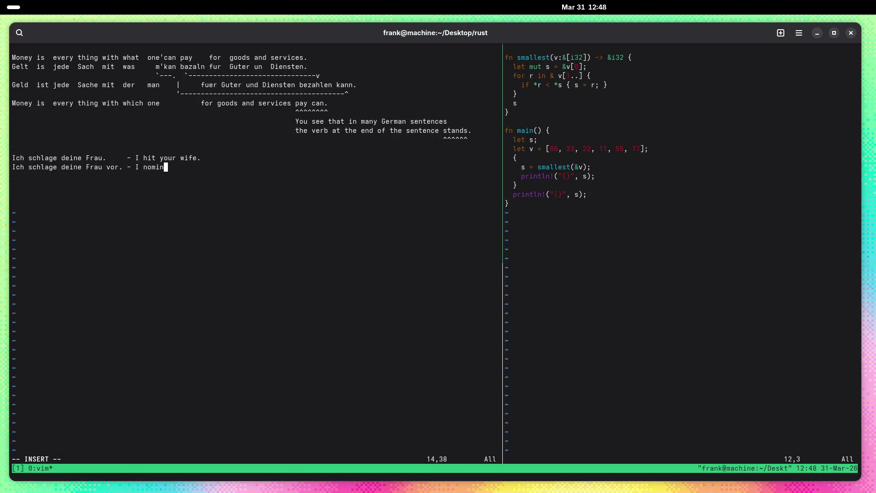
pyautogui.write('r wife.')
pyautogui.press('Return')
pyautogui.write('Ich schlage deine Fry')
pyautogui.press('BackSpace')
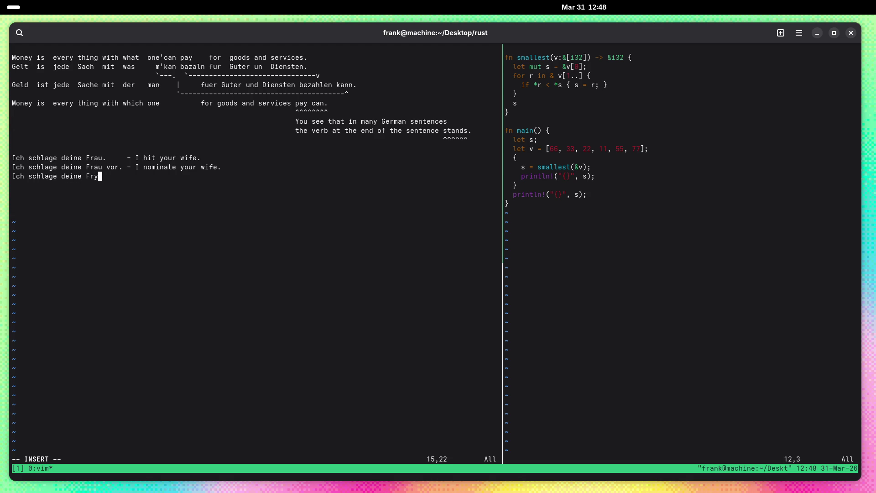
pyautogui.write('u vor den Kiopf')
pyautogui.press('BackSpace')
pyautogui.press('BackSpace')
pyautogui.press('BackSpace')
pyautogui.write('opf.')
# Pad the first and second example lines with spaces so the dashes line up.
pyautogui.press('Up')
pyautogui.press('Left')
pyautogui.press('Left')
pyautogui.press('Left')
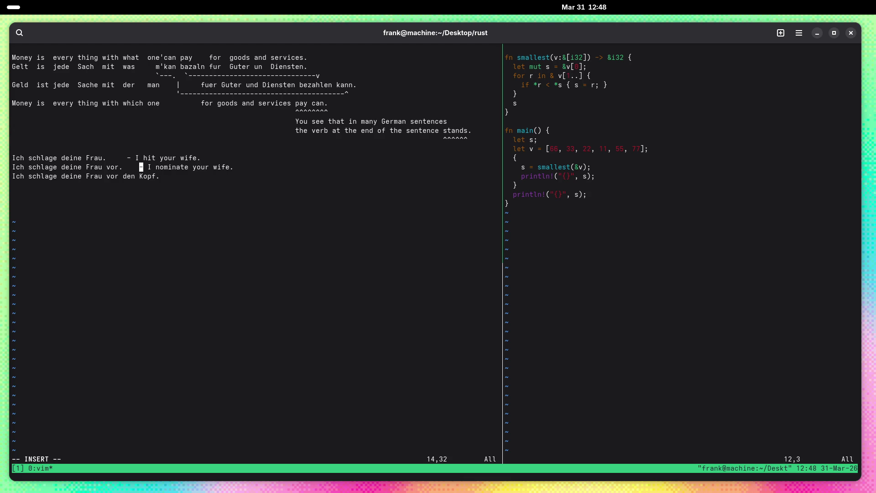
pyautogui.press('Up')
pyautogui.press('Left')
pyautogui.press('Left')
pyautogui.press('Left')
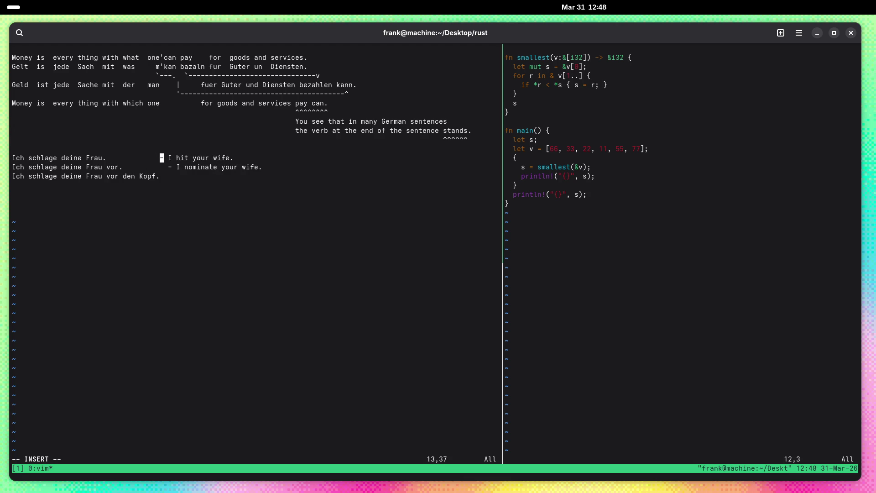
pyautogui.press('Down')
pyautogui.press('Down')
# Change 'deine' to 'die' in the first and second German examples.
pyautogui.press('Up')
pyautogui.press('Left')
pyautogui.press('Left')
pyautogui.press('Left')
pyautogui.press('Up')
pyautogui.press('BackSpace')
pyautogui.press('BackSpace')
pyautogui.press('BackSpace')
pyautogui.press('Delete')
pyautogui.write('ie')
pyautogui.press('Down')
pyautogui.press('BackSpace')
pyautogui.press('BackSpace')
pyautogui.press('Delete')
pyautogui.press('Delete')
pyautogui.write('ie')
# Change 'deine' to 'der' in the third German example.
pyautogui.press('Down')
pyautogui.press('Right')
pyautogui.press('Delete')
pyautogui.press('BackSpace')
pyautogui.press('BackSpace')
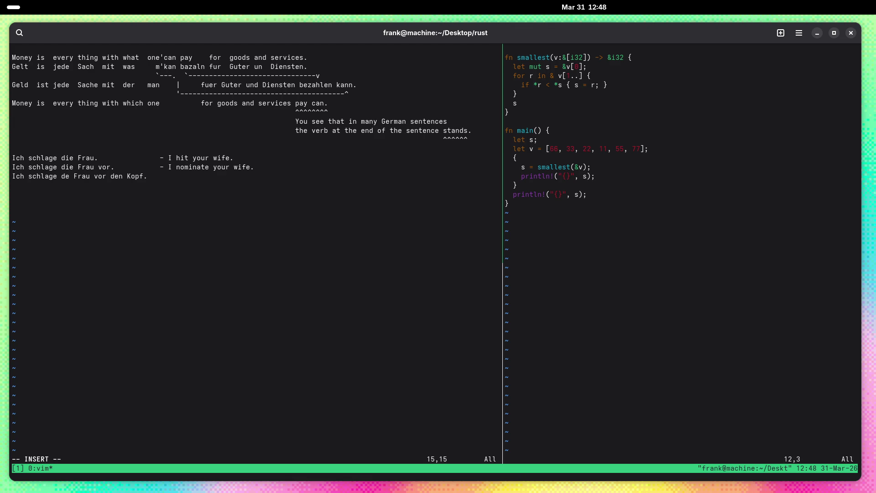
pyautogui.write('r')
# Add the third translation '- I hit a woman against her head.'.
pyautogui.hotkey('ctrl', 'Right')
pyautogui.hotkey('ctrl', 'Right')
pyautogui.hotkey('ctrl', 'Right')
pyautogui.write('- I hit a wife against')
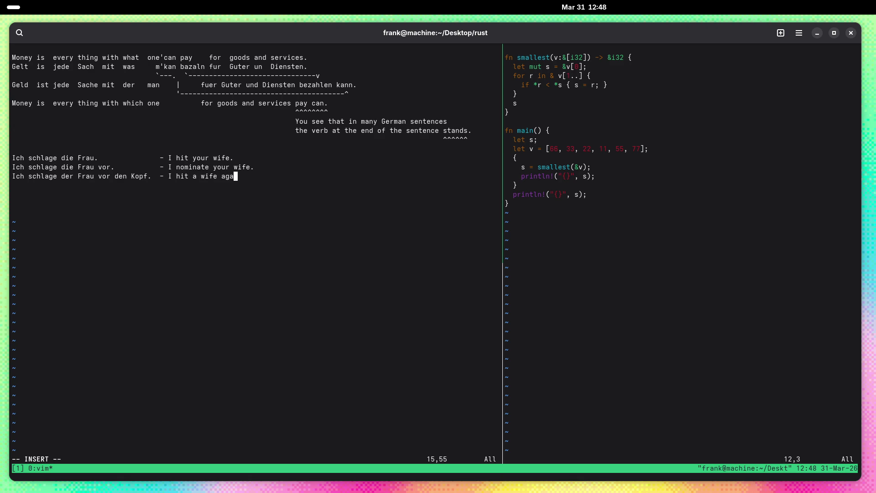
pyautogui.press('BackSpace')
pyautogui.press('BackSpace')
pyautogui.press('BackSpace')
pyautogui.write('man against her he')
pyautogui.write('ad.')
# Change 'wife' to 'woman' in the second translation and 'your wife' to 'the woman' in the first.
pyautogui.press('Up')
pyautogui.press('Left')
pyautogui.press('BackSpace')
pyautogui.press('BackSpace')
pyautogui.press('BackSpace')
pyautogui.write('oma')
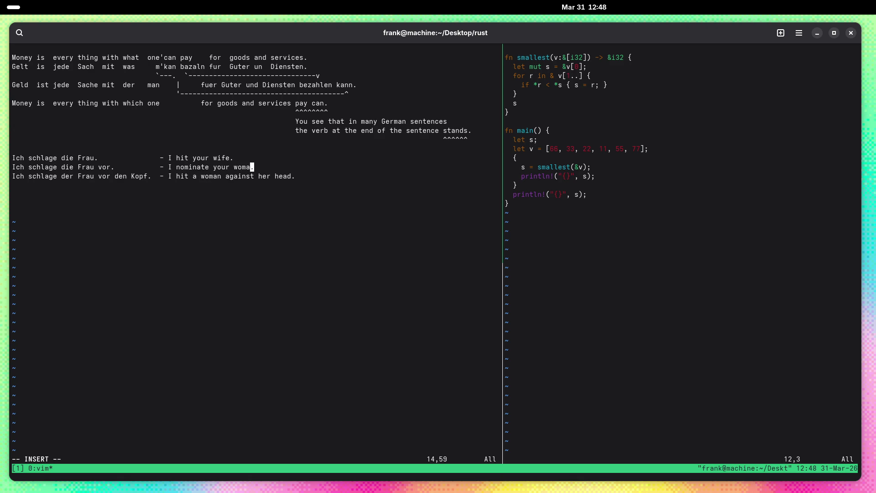
pyautogui.write('n')
pyautogui.press('Up')
pyautogui.press('Left')
pyautogui.press('BackSpace')
pyautogui.press('BackSpace')
pyautogui.press('BackSpace')
pyautogui.write('the woman')
# Make the article before 'woman' 'the' in the second and third translations.
pyautogui.press('Down')
pyautogui.press('BackSpace')
pyautogui.press('BackSpace')
pyautogui.press('BackSpace')
pyautogui.press('BackSpace')
pyautogui.write('t he')
pyautogui.press('Down')
pyautogui.press('Left')
pyautogui.press('Left')
pyautogui.press('Left')
pyautogui.press('BackSpace')
pyautogui.write('the')
# Add the closing line 'Lesson learned: Always read the full sentence!'.
pyautogui.press('Up')
pyautogui.press('Up')
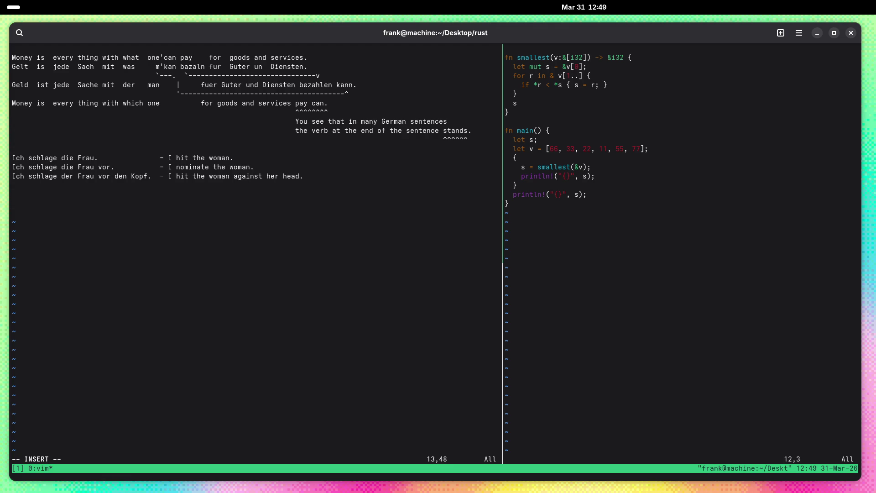
pyautogui.press('Left')
pyautogui.press('Left')
pyautogui.press('Left')
pyautogui.press('Down')
pyautogui.press('Down')
pyautogui.press('Down')
pyautogui.press('Return')
pyautogui.write('Lesson lear')
pyautogui.write('ned: Always ')
pyautogui.write('read the full s')
pyautogui.write('enetnce')
pyautogui.press('BackSpace')
pyautogui.press('BackSpace')
pyautogui.press('BackSpace')
pyautogui.press('BackSpace')
pyautogui.press('BackSpace')
# Finish the sentence and add the gloss line 'I hit the woman' above the examples.
pyautogui.write('tence!')
pyautogui.press('Up')
pyautogui.press('Up')
pyautogui.press('Up')
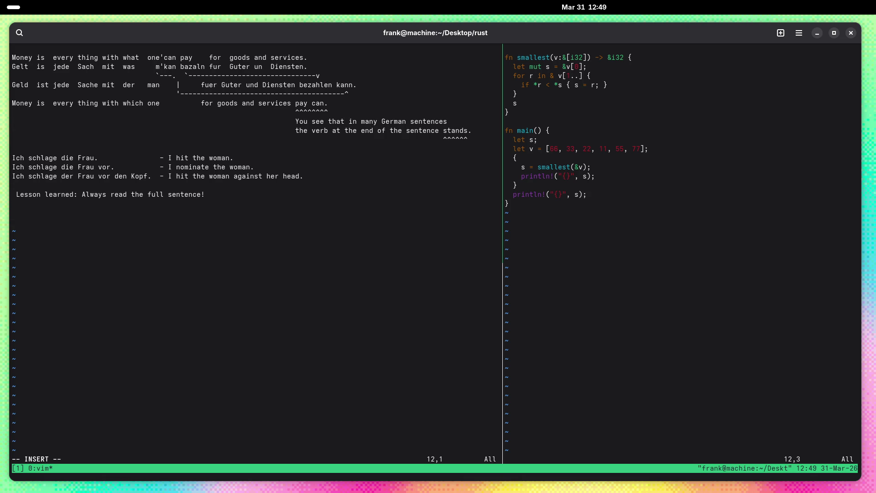
pyautogui.write('I    gi')
pyautogui.write('i')
pyautogui.press('BackSpace')
pyautogui.press('BackSpace')
pyautogui.press('BackSpace')
pyautogui.write('hit  ')
pyautogui.write(' the ')
pyautogui.write('woman')
# Under the Frau vor example, add the annotation '^^^^^^-----------^^^ = vorschlagen = to nominate'.
pyautogui.press('Down')
pyautogui.press('Right')
pyautogui.hotkey('ctrl', 'Right')
pyautogui.hotkey('ctrl', 'Right')
pyautogui.hotkey('ctrl', 'Right')
pyautogui.press('Return')
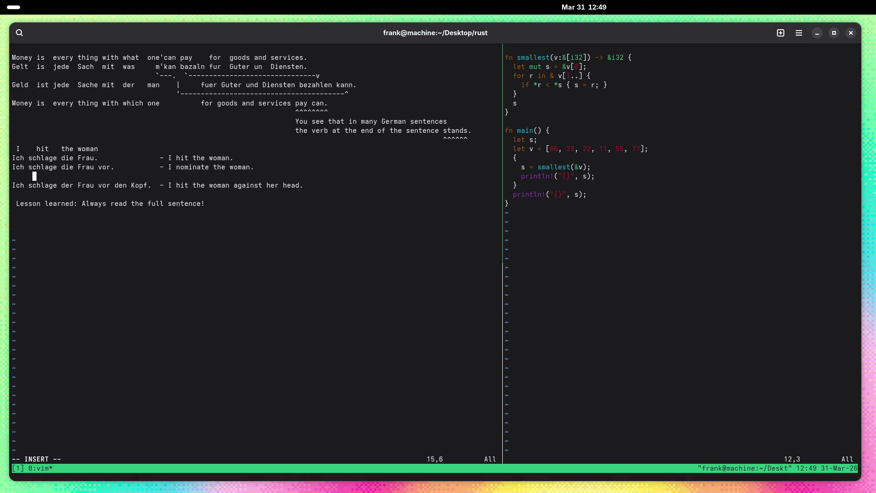
pyautogui.press('BackSpace')
pyautogui.write('^^^^^^-----------')
pyautogui.write('^^^ = vors')
pyautogui.write('chlagen =-')
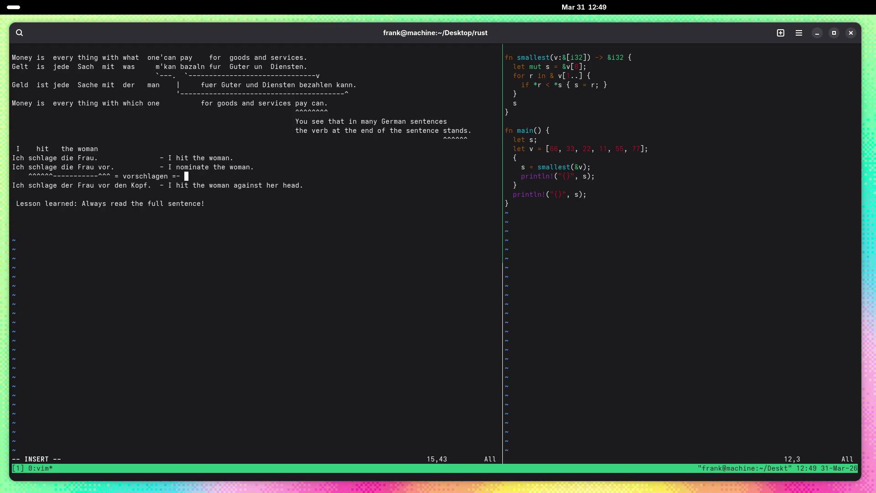
pyautogui.write(' to niminat')
pyautogui.press('Left')
pyautogui.press('Left')
pyautogui.press('Left')
pyautogui.press('BackSpace')
pyautogui.write('o')
# Under the Kopf sentence, add the marker line '^^^ diff &^^ against'.
pyautogui.click(17, 194)
pyautogui.press('Return')
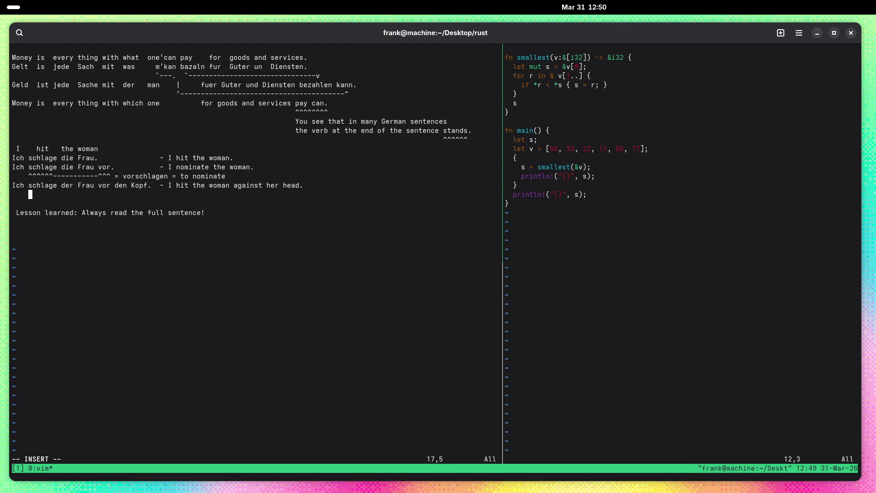
pyautogui.write('^^^ duf')
pyautogui.press('BackSpace')
pyautogui.press('BackSpace')
pyautogui.write('iff')
pyautogui.press('BackSpace')
pyautogui.write('&^^ again')
pyautogui.write('s')
pyautogui.press('Down')
pyautogui.press('Down')
pyautogui.press('Down')
pyautogui.press('Up')
pyautogui.press('Up')
pyautogui.press('Up')
pyautogui.press('Down')
pyautogui.press('Down')
pyautogui.press('Down')
pyautogui.press('Down')
pyautogui.press('super')
pyautogui.click(245, 207)
pyautogui.click(176, 54)
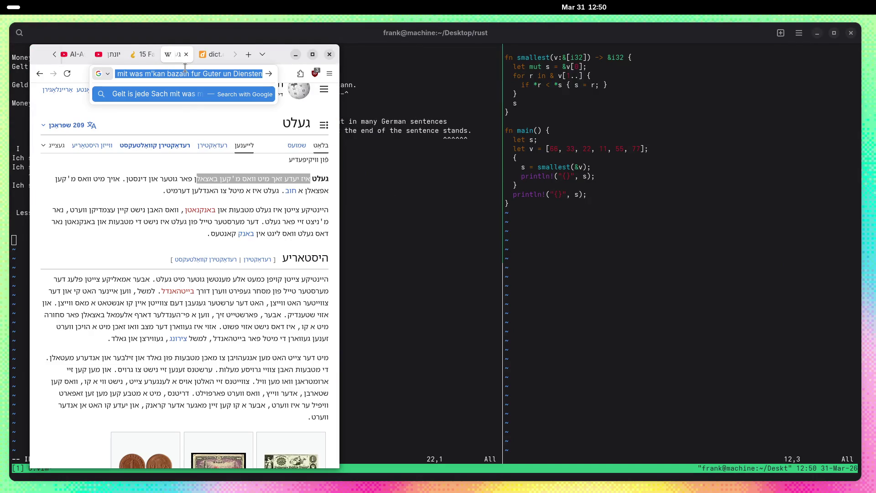
pyautogui.moveTo(328, 179); pyautogui.dragTo(127, 181)
pyautogui.click(343, 202)
pyautogui.press('Up')
pyautogui.press('Up')
pyautogui.press('Up')
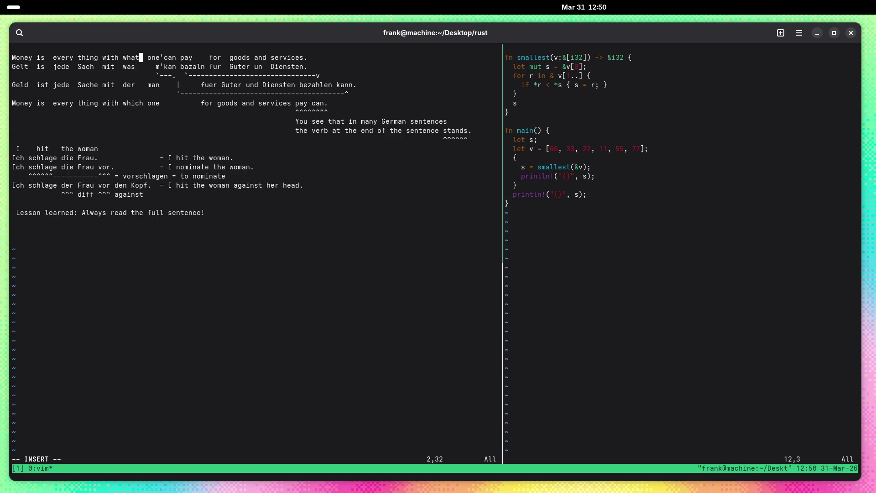
# Insert the Yiddish sentence 'געלט איז יעדע זאך מיט וואס מ'קען באצאלן פאר גוטער און דינסטן' above line 2.
pyautogui.write('O')
pyautogui.press('BackSpace')
pyautogui.press('Escape')
pyautogui.write("Oגעלט איז יעדע זאך מיט וואס מ'קען באצאלן פאר גוטער און דינסטן")
pyautogui.press('Escape')
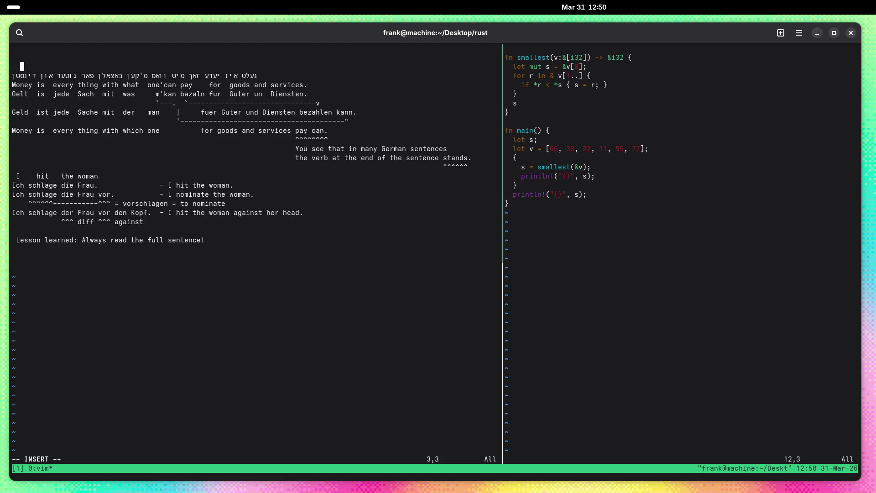
# Start the mirrored reverse-insert transliteration with 'Gelt is j'.
pyautogui.press('BackSpace')
pyautogui.press('BackSpace')
pyautogui.press('BackSpace')
pyautogui.press('BackSpace')
pyautogui.press('BackSpace')
pyautogui.write('Glt')
pyautogui.write(' is ')
pyautogui.write('j')
pyautogui.press('Left')
# Continue the reversed transliteration with 'jede Sach mit was m'kan bazaln'.
pyautogui.write('ede')
pyautogui.write('Sach')
pyautogui.press('BackSpace')
pyautogui.press('BackSpace')
pyautogui.hotkey('ctrl', '_')
pyautogui.write('ch')
pyautogui.write(' mit')
pyautogui.press('Left')
pyautogui.write('was')
pyautogui.press('Left')
pyautogui.write('m')
pyautogui.write("'")
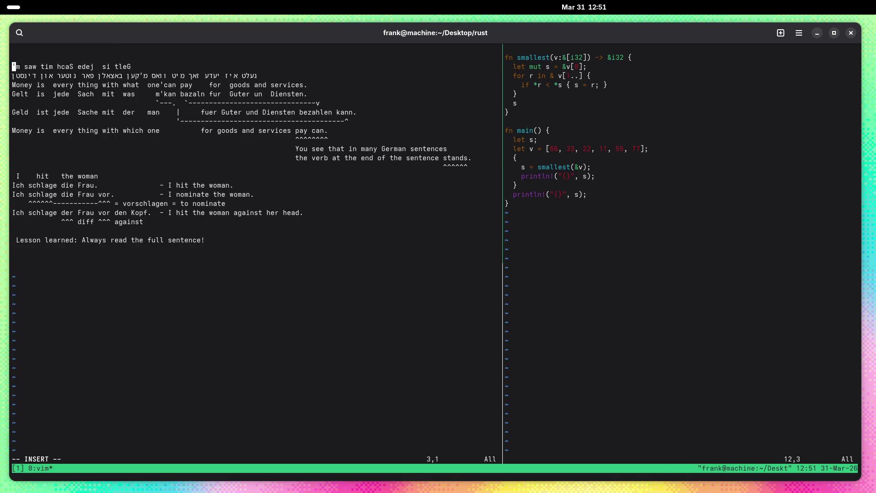
pyautogui.write('ka')
pyautogui.press('Left')
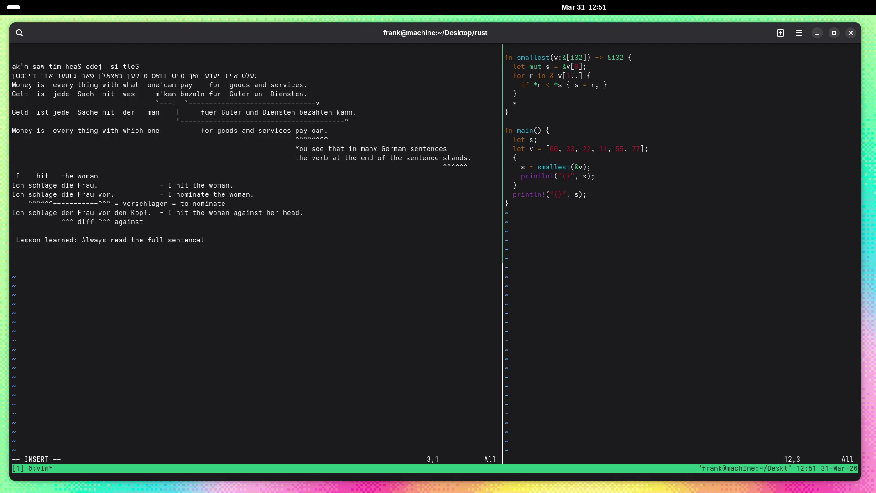
pyautogui.write('n')
pyautogui.press('Left')
pyautogui.press('Left')
pyautogui.write('b')
pyautogui.press('Left')
pyautogui.write('a')
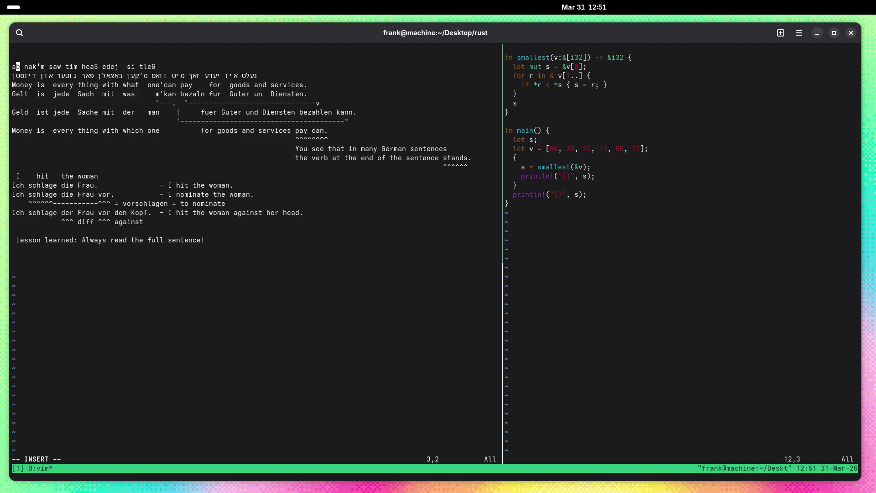
pyautogui.write('zaln')
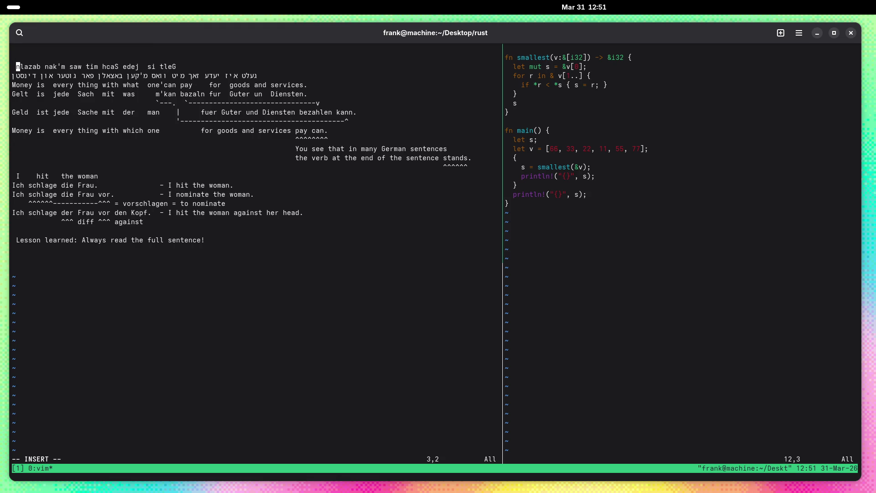
# Finish with 'fur Guter und Dinstn' and fix the spacing around tim and saw.
pyautogui.press('Left')
pyautogui.write('f')
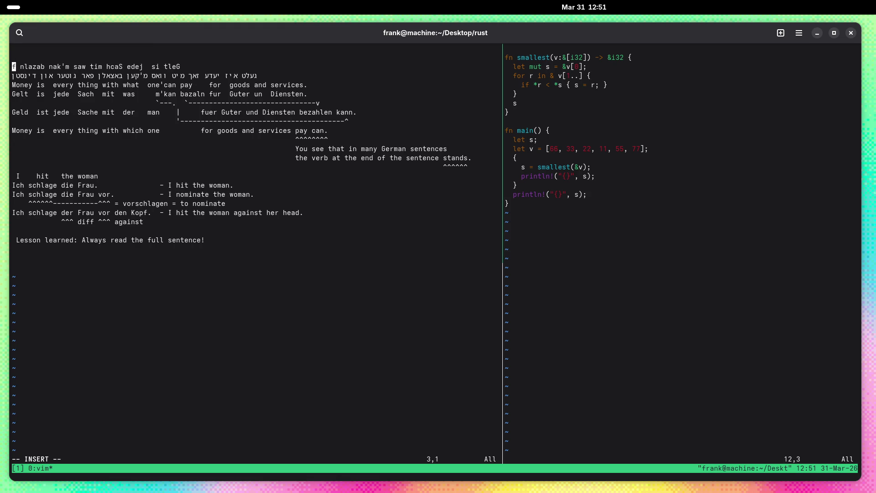
pyautogui.write('ur')
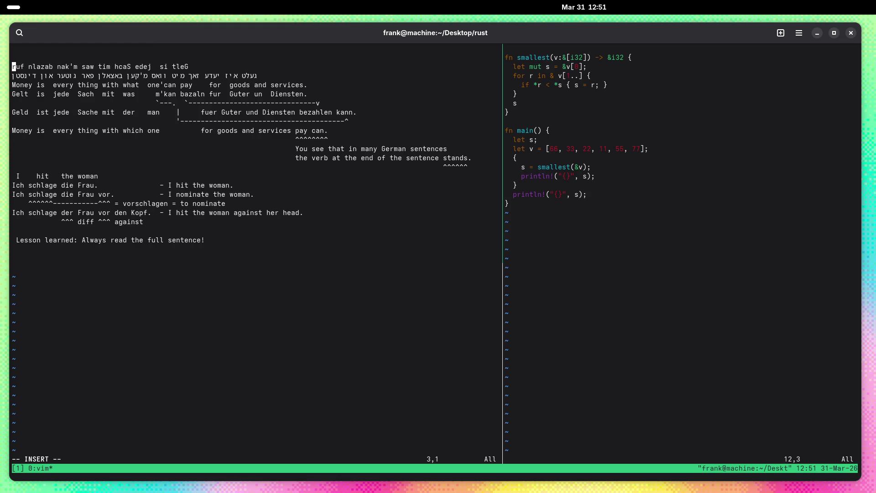
pyautogui.write('Gu ')
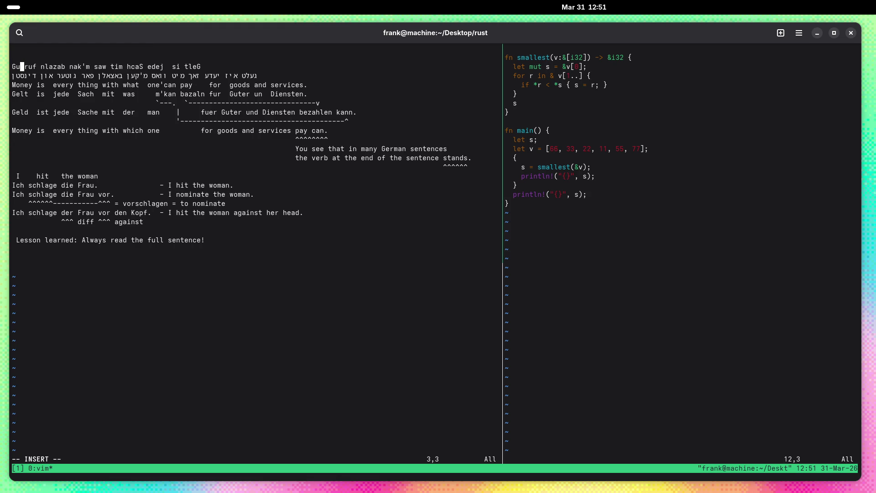
pyautogui.write('ter')
pyautogui.press('Left')
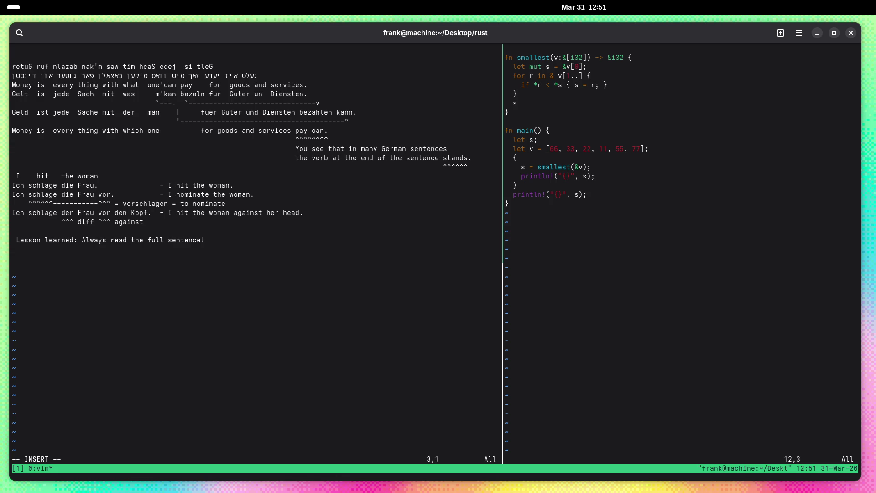
pyautogui.write('und')
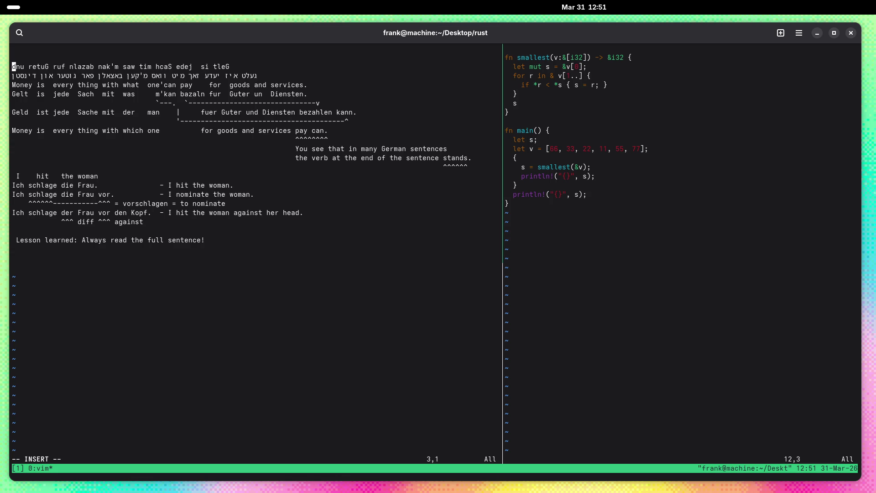
pyautogui.write(' Di')
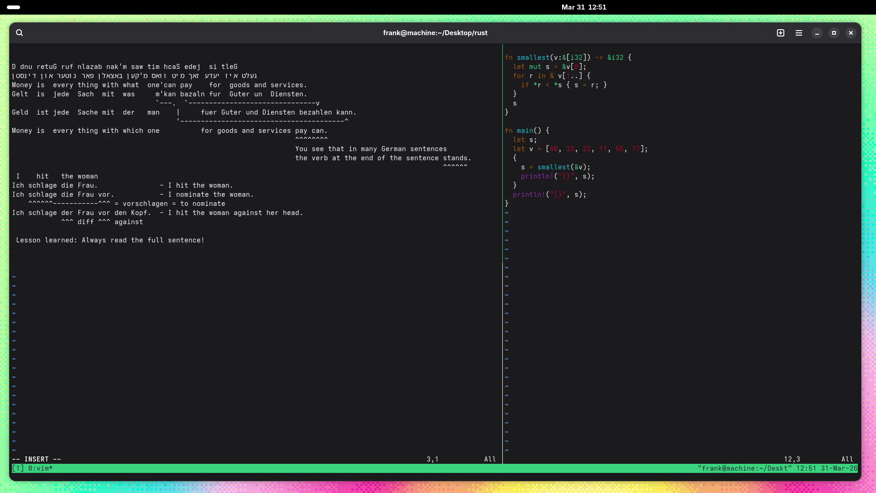
pyautogui.write('ni')
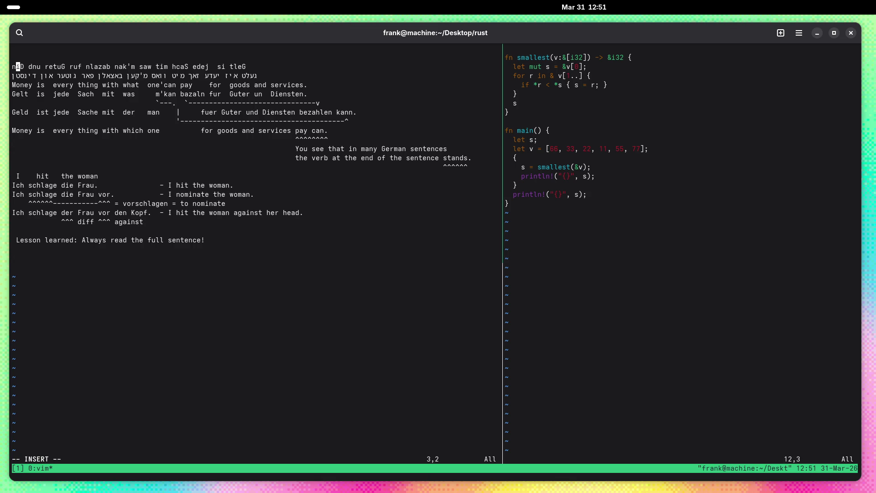
pyautogui.write('s')
pyautogui.write('t')
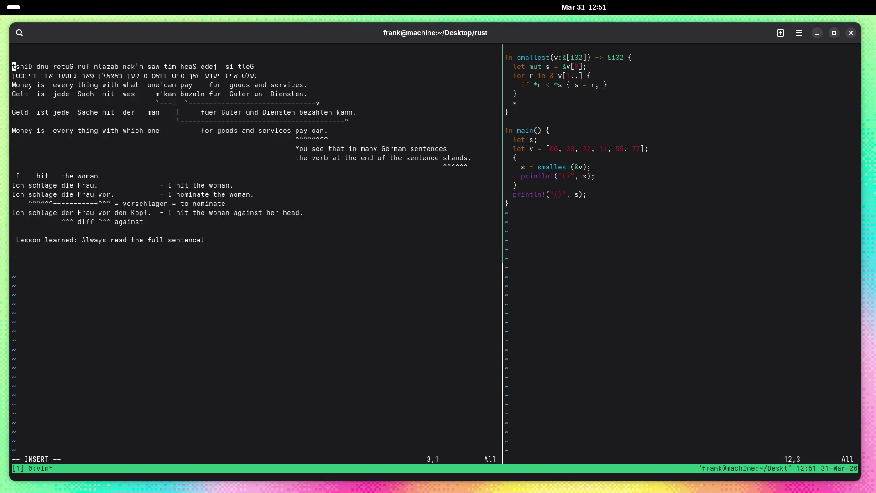
pyautogui.write('n')
pyautogui.press('Right')
pyautogui.press('Right')
pyautogui.press('Right')
pyautogui.press('Right')
pyautogui.press('Right')
pyautogui.press('Right')
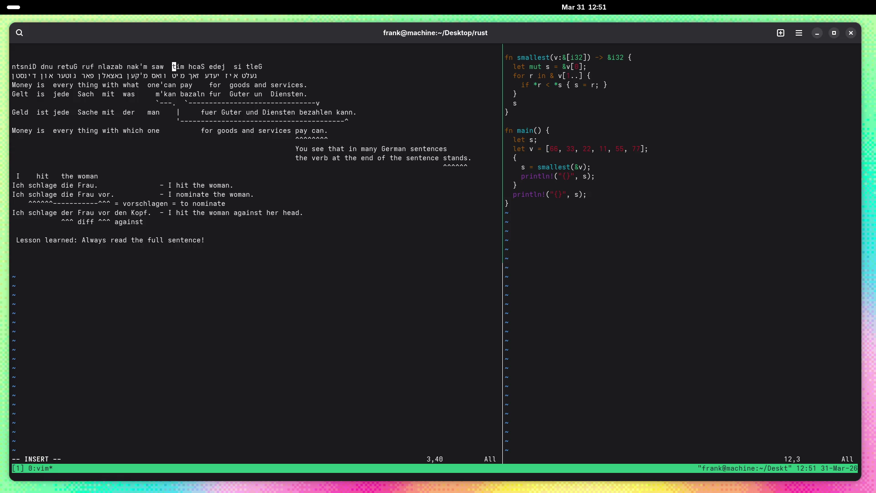
pyautogui.press('BackSpace')
pyautogui.press('Left')
pyautogui.press('Left')
pyautogui.press('Left')
pyautogui.press('Right')
pyautogui.press('Right')
pyautogui.press('Right')
# Check the transliteration's alignment against the Hebrew-script line and move through the buffer.
pyautogui.press('Down')
pyautogui.hotkey('ctrl', 'Left')
pyautogui.hotkey('ctrl', 'Left')
pyautogui.hotkey('ctrl', 'Left')
pyautogui.hotkey('ctrl', 'Home')
pyautogui.press('Down')
pyautogui.click(88, 93)
pyautogui.press('Up')
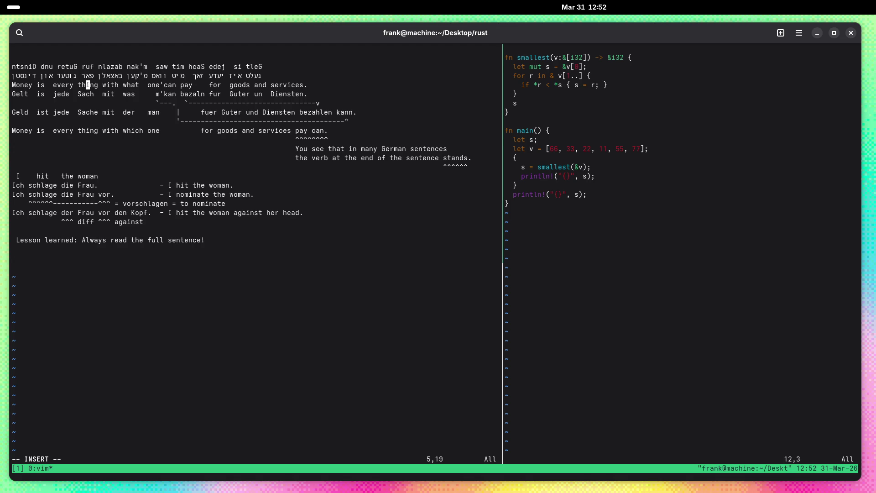
pyautogui.hotkey('ctrl', 'End')
pyautogui.hotkey('ctrl', 'o')
pyautogui.hotkey('ctrl', 'o')
pyautogui.hotkey('ctrl', 'o')
pyautogui.hotkey('ctrl', 'o')
pyautogui.hotkey('ctrl', 'o')
pyautogui.hotkey('ctrl', 'o')
pyautogui.hotkey('ctrl', 'o')
pyautogui.hotkey('ctrl', 'o')
# Add the lines 'Let's eat, grandma.' and 'Let's eat grandma.' at the end of the buffer.
pyautogui.write('Let')
pyautogui.write("'s eat, g")
pyautogui.write('randm')
pyautogui.write('a.')
pyautogui.press('Return')
pyautogui.write("Let's ")
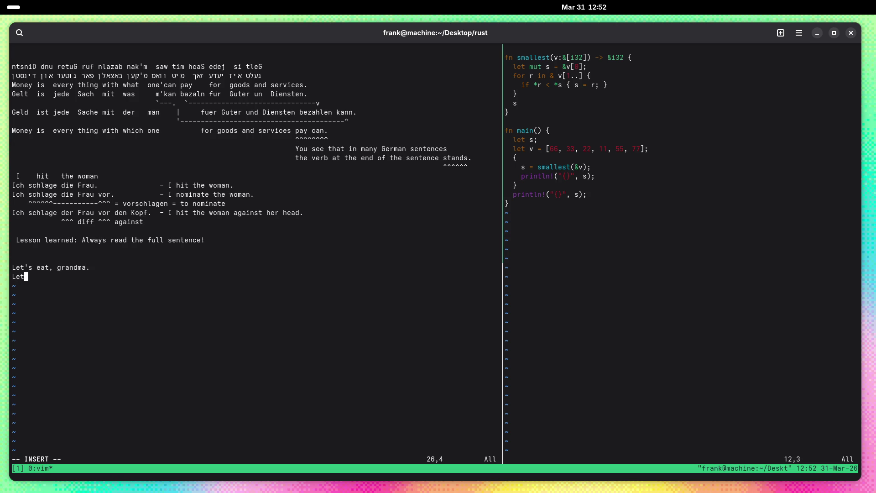
pyautogui.write('eat grandma,')
pyautogui.press('BackSpace')
pyautogui.write('.')
pyautogui.press('Return')
# Add the line 'Leason learned: never forget a comma.' and bring Firefox to the front.
pyautogui.write('Le')
pyautogui.write('ason lea')
pyautogui.press('BackSpace')
pyautogui.press('BackSpace')
pyautogui.press('BackSpace')
pyautogui.write('learned: n')
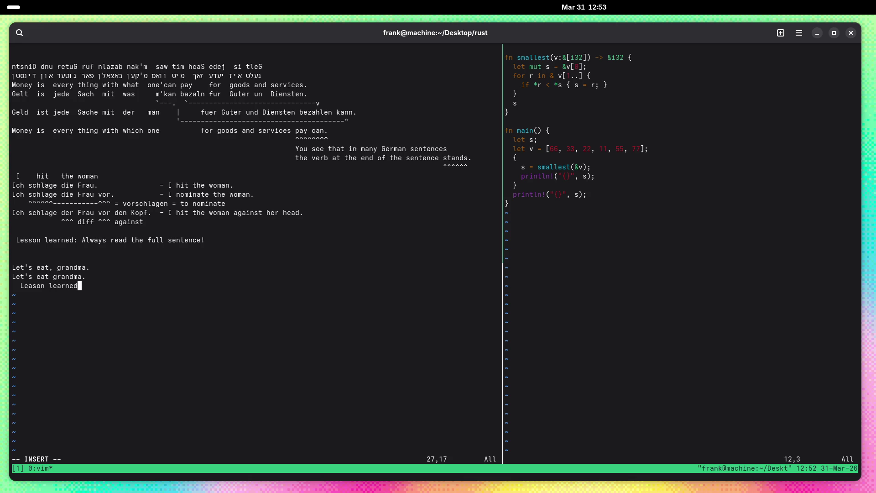
pyautogui.write('ever forget a co')
pyautogui.write('mma.')
pyautogui.press('Return')
pyautogui.press('Return')
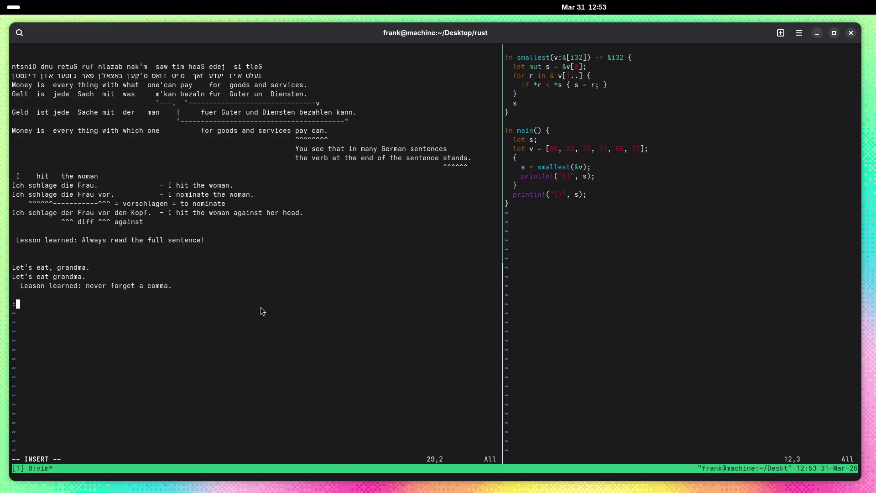
pyautogui.press('super')
pyautogui.click(300, 198)
# Widen the Firefox window and select אויך מיט in the article's first paragraph.
pyautogui.moveTo(337, 144); pyautogui.dragTo(738, 144)
pyautogui.click(394, 193)
pyautogui.moveTo(409, 177)
pyautogui.mouseDown()
pyautogui.moveTo(367, 188)
pyautogui.moveTo(313, 177)
pyautogui.mouseUp()
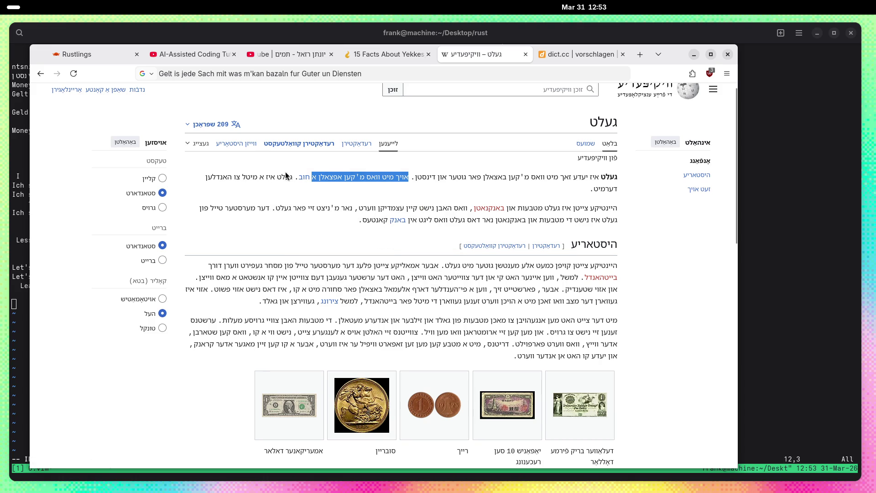
pyautogui.click(292, 176)
# Select היינטיקע, part of מטבעות and a second-paragraph phrase to study them.
pyautogui.doubleClick(589, 208)
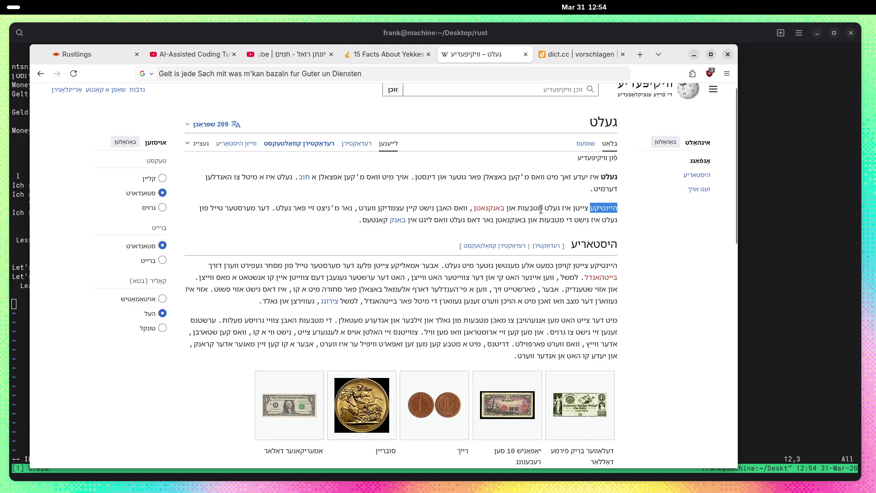
pyautogui.moveTo(523, 208)
pyautogui.mouseDown()
pyautogui.moveTo(543, 209)
pyautogui.moveTo(510, 211)
pyautogui.mouseUp()
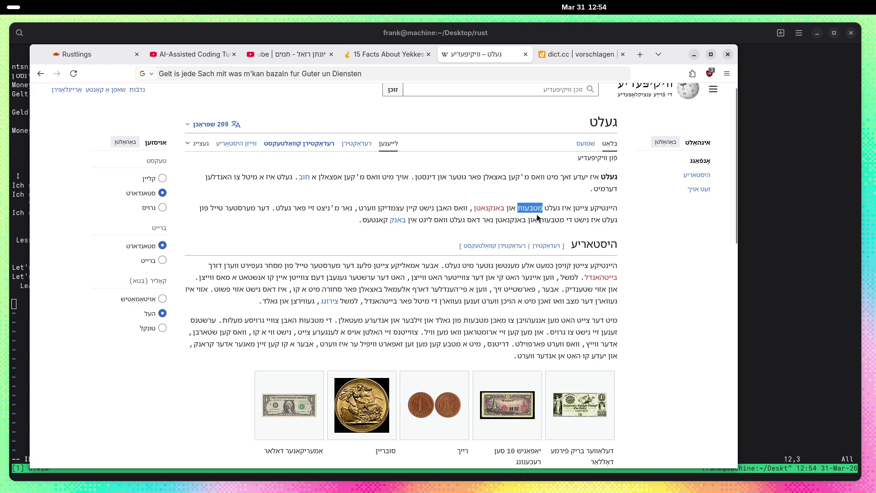
pyautogui.click(441, 209)
pyautogui.moveTo(469, 208); pyautogui.dragTo(384, 209)
pyautogui.moveTo(364, 208); pyautogui.dragTo(359, 209)
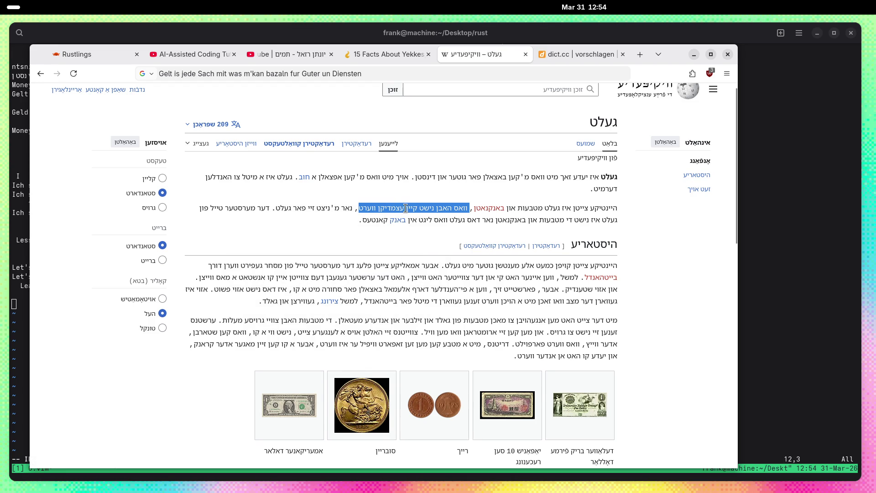
pyautogui.click(406, 164)
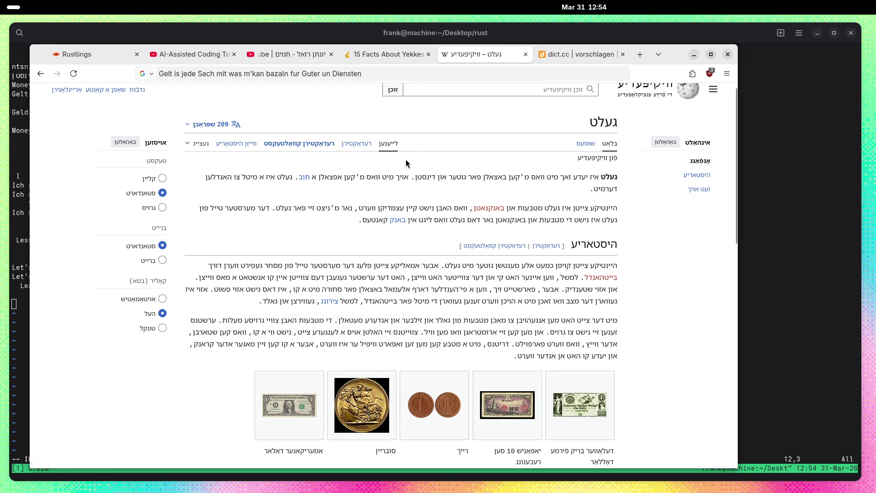
pyautogui.click(410, 74)
# Open chatgpt.com and ask why Yiddish says 'nisht … kein' where German says only 'kein'.
pyautogui.write('chatgpt.com')
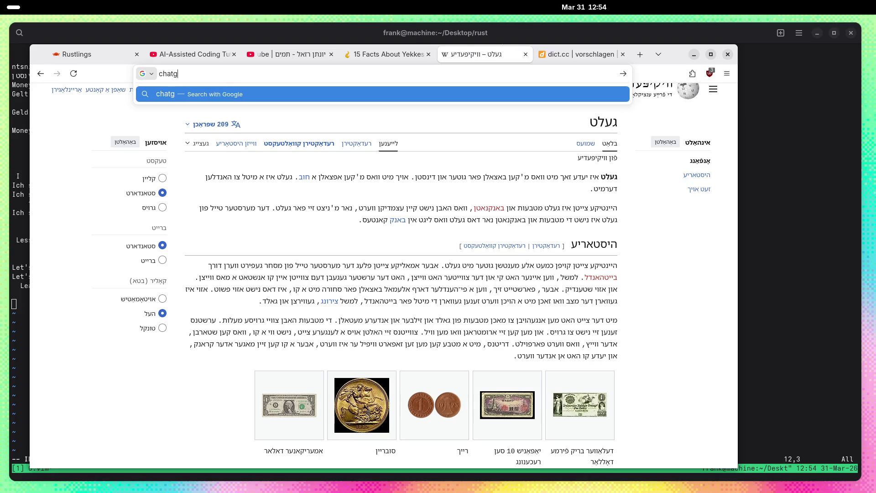
pyautogui.press('Return')
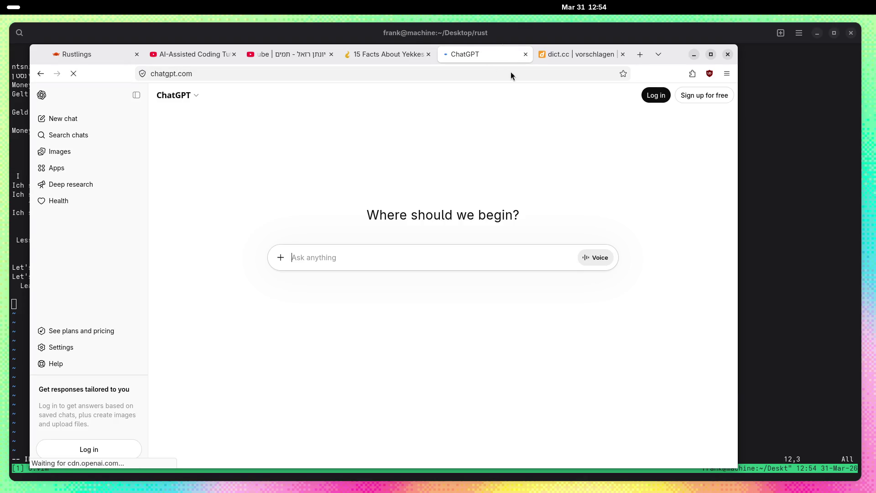
pyautogui.write('Why')
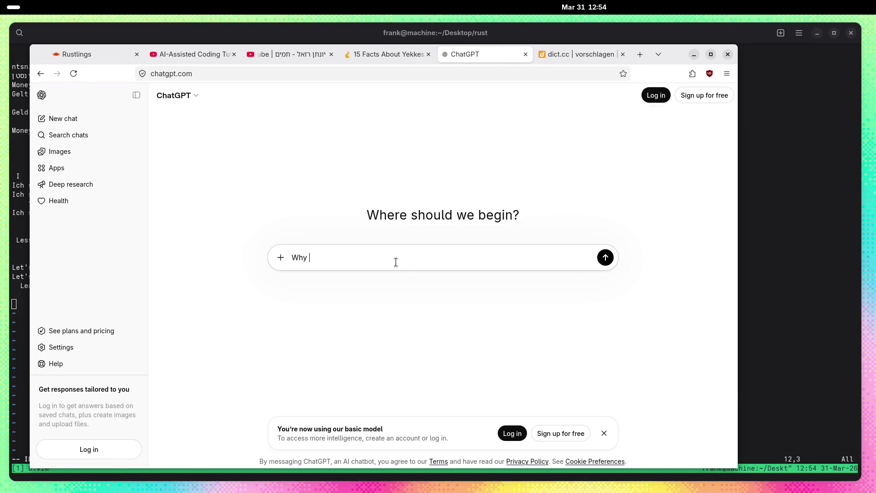
pyautogui.write(' n Yiddish they say "')
pyautogui.write('nisht ... kein" (')
pyautogui.write('no...nothing)')
pyautogui.write(' b')
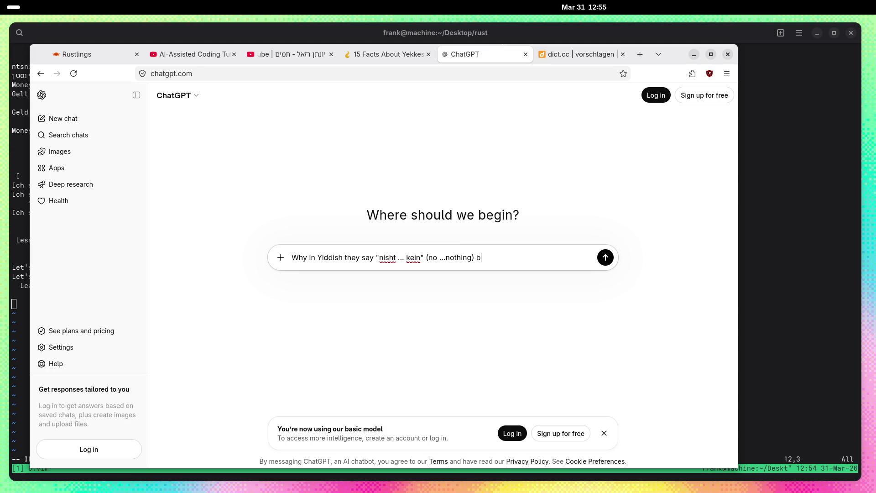
pyautogui.write('ut in German ')
pyautogui.write('only "kein".')
pyautogui.write('I have no money')
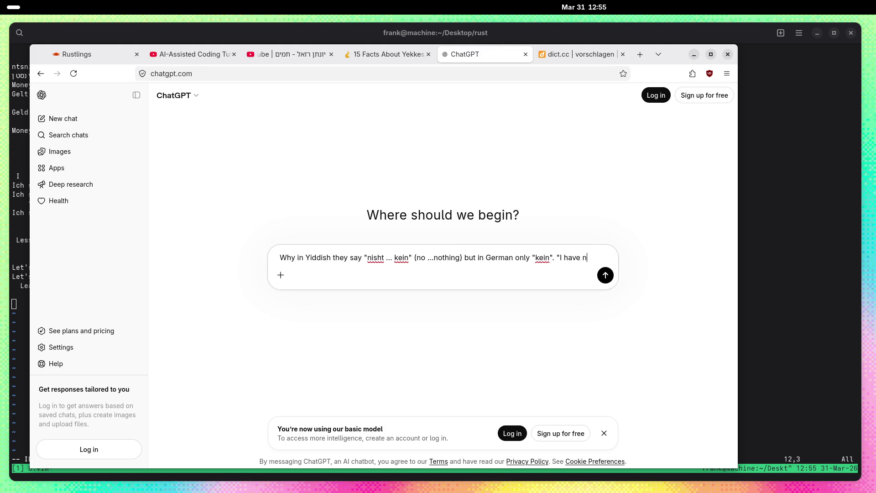
pyautogui.write('." Say it in Yidd')
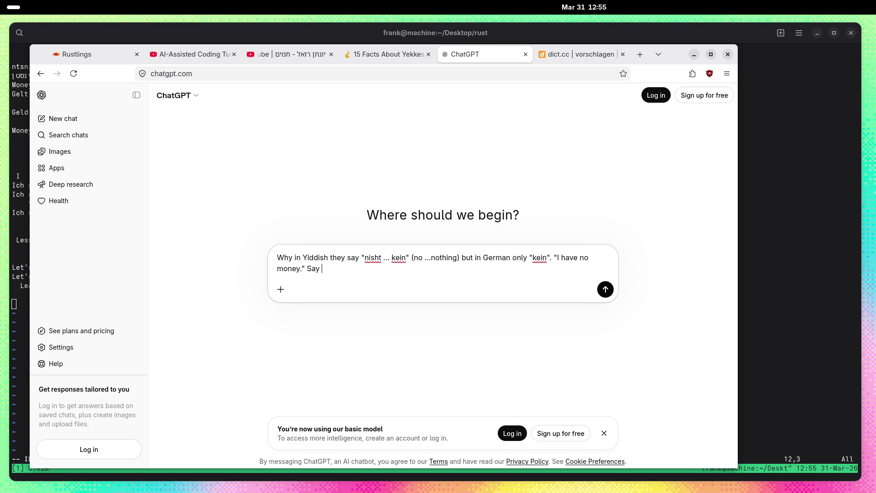
pyautogui.write('ish but using Engl')
pyautogui.write('ish words and in ')
pyautogui.write('Germa')
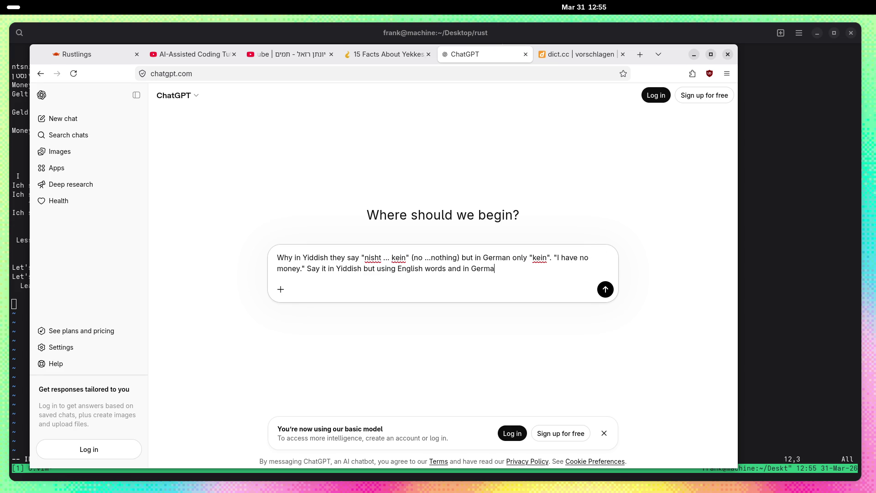
pyautogui.write('n.')
pyautogui.write('using English words')
pyautogui.write('.')
pyautogui.press('Return')
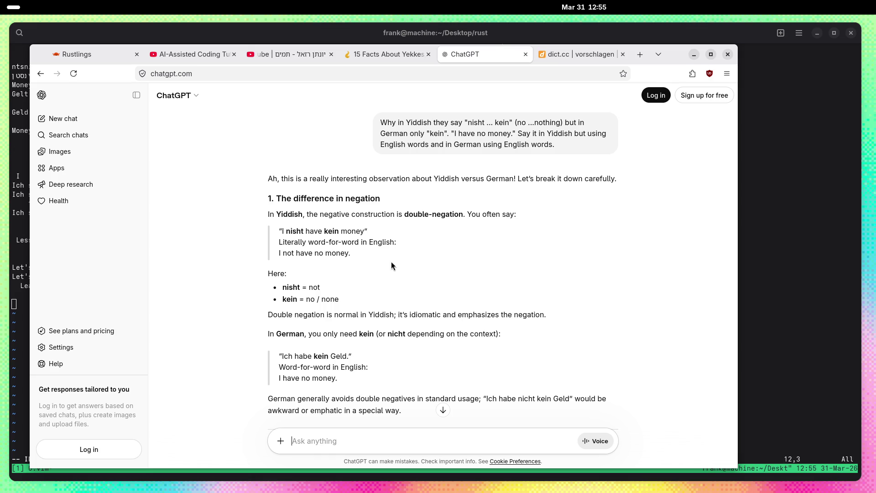
# Select the 'German generally avoids double negatives…' paragraph and quote it with Ask ChatGPT.
pyautogui.scroll(-2, 169, 241)
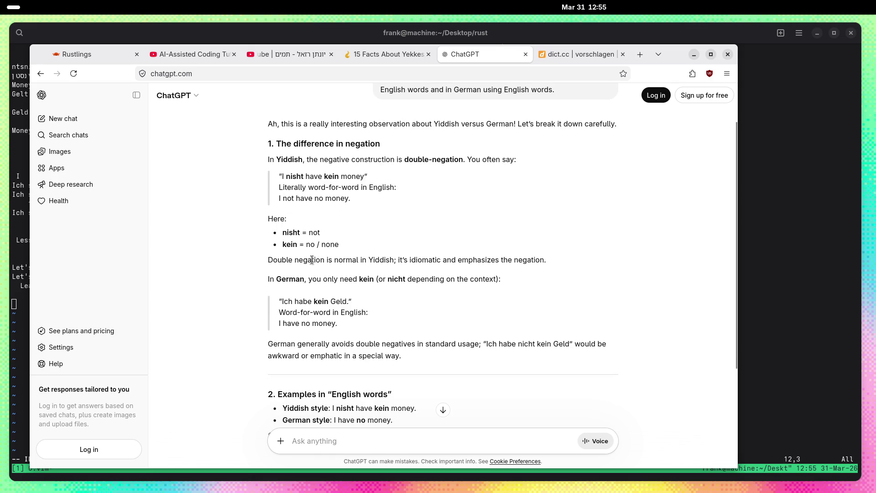
pyautogui.moveTo(267, 260); pyautogui.dragTo(393, 260)
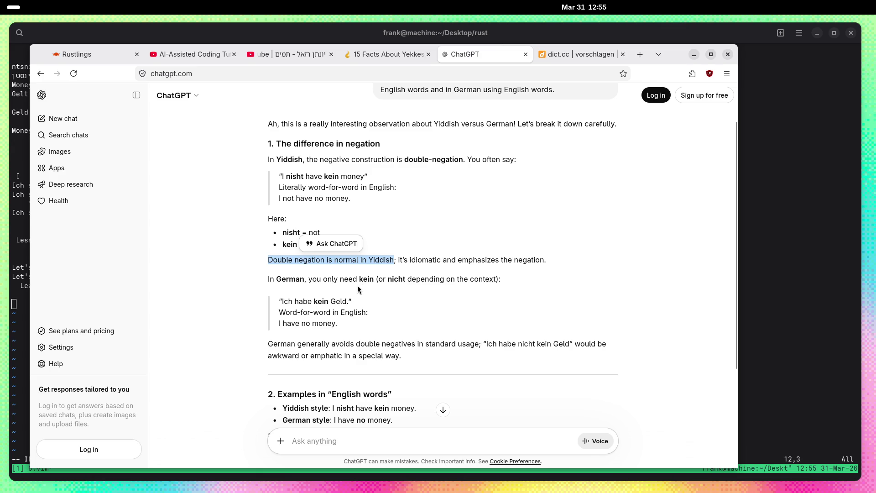
pyautogui.scroll(-4, 211, 302)
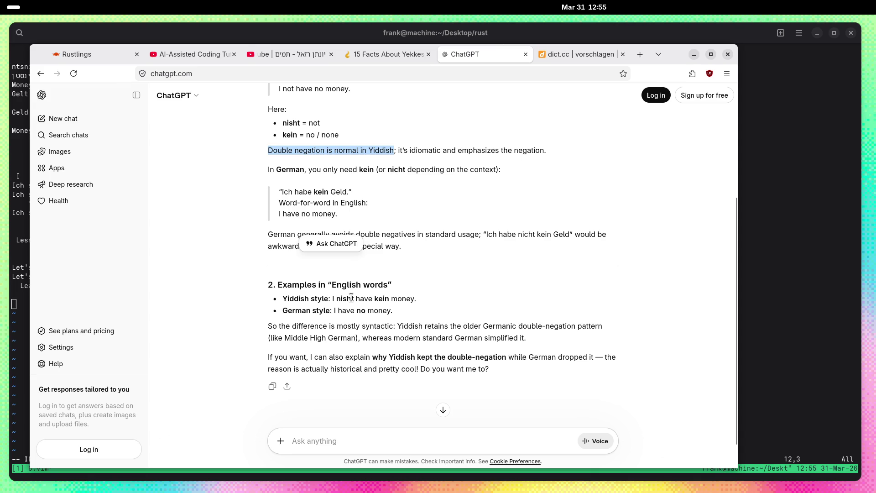
pyautogui.click(180, 264)
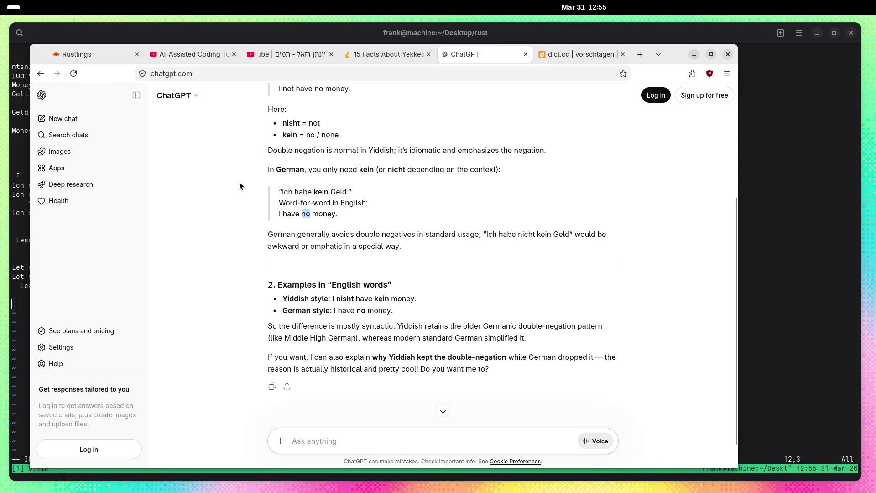
pyautogui.scroll(2, 239, 181)
pyautogui.moveTo(283, 143); pyautogui.dragTo(326, 142)
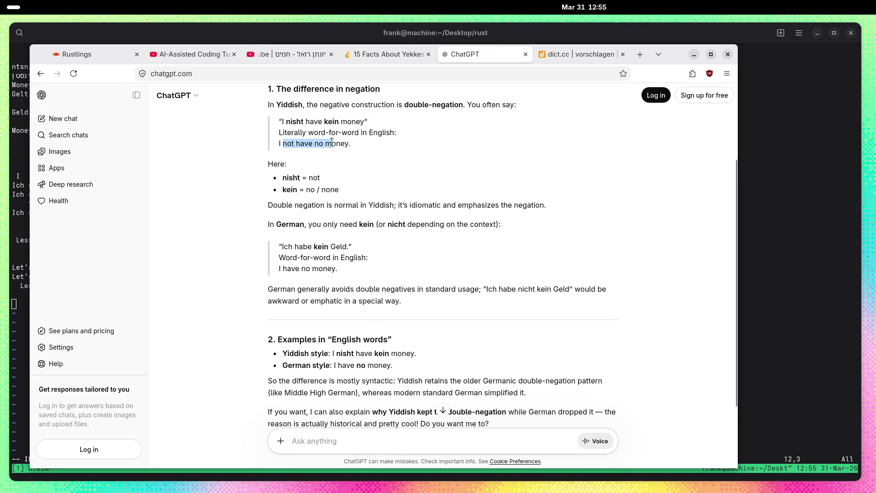
pyautogui.click(310, 179)
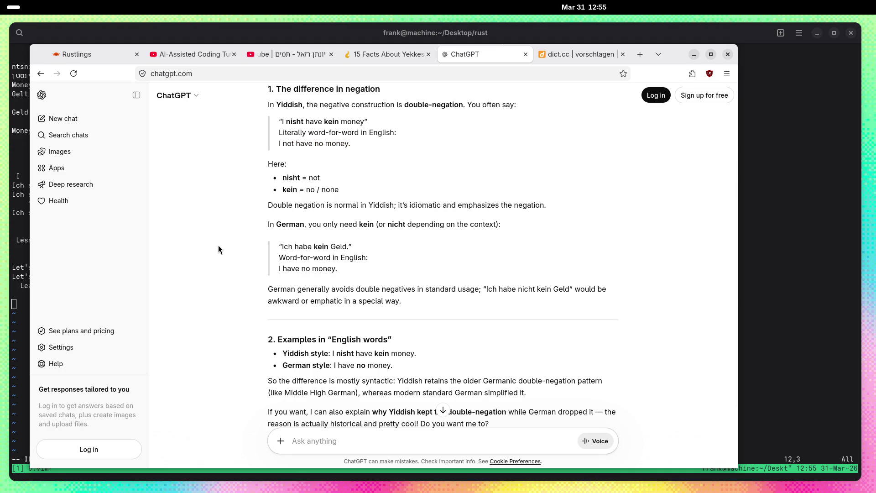
pyautogui.moveTo(399, 301); pyautogui.dragTo(267, 288)
pyautogui.scroll(-2, 447, 299)
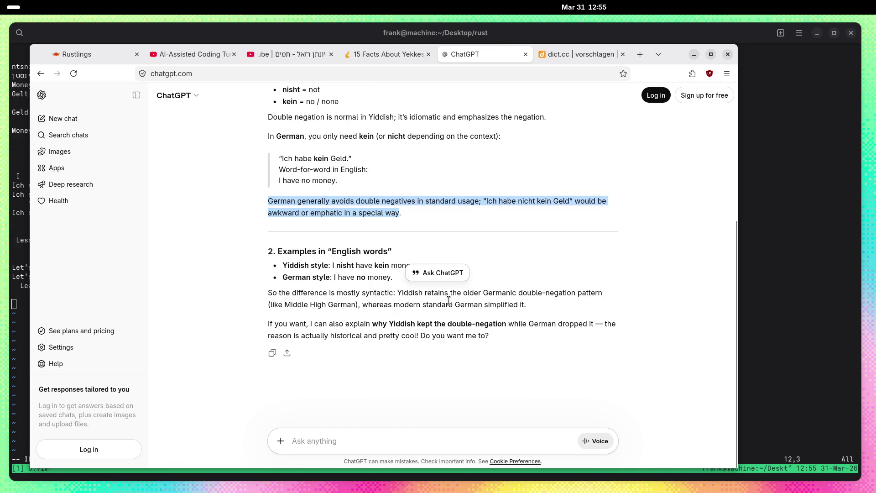
pyautogui.click(439, 273)
# Send the correction that German 'I have not no money' literally means he has money.
pyautogui.write('No, In German')
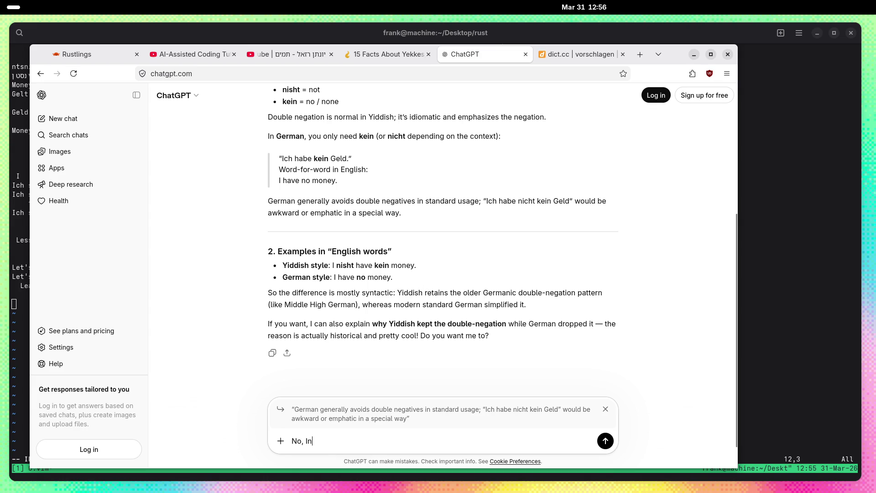
pyautogui.click(308, 441)
pyautogui.press('BackSpace')
pyautogui.write('in German')
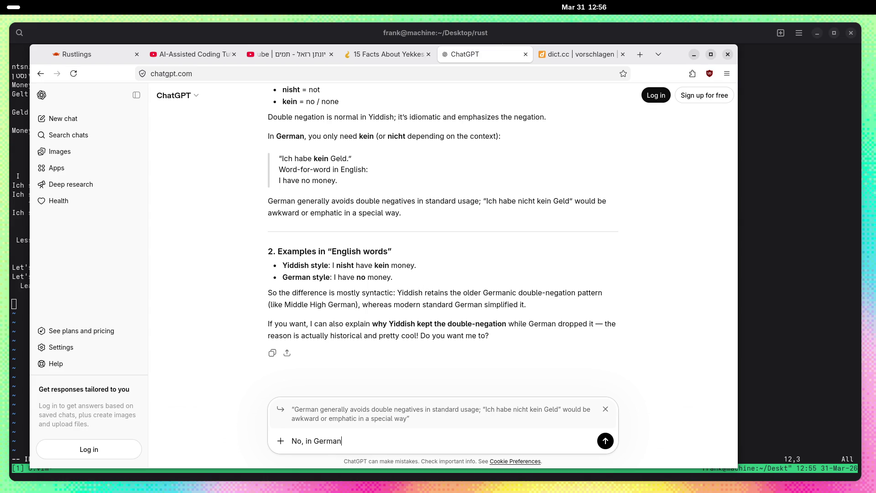
pyautogui.write(', "Ich')
pyautogui.press('BackSpace')
pyautogui.press('BackSpace')
pyautogui.write('have not no mon')
pyautogui.write('ey." lir')
pyautogui.write('er')
pyautogui.press('BackSpace')
pyautogui.press('BackSpace')
pyautogui.press('BackSpace')
pyautogui.write('terally means ')
pyautogui.write('that he')
pyautogui.press('BackSpace')
pyautogui.write('does not have')
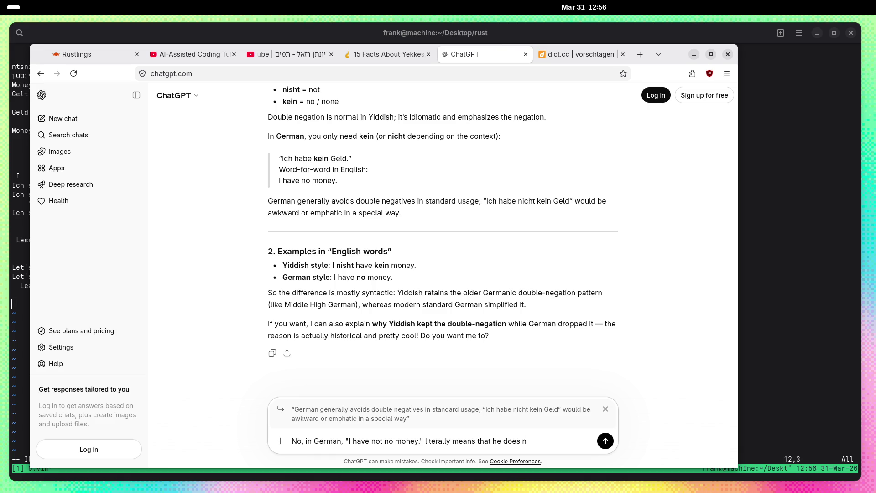
pyautogui.write(' no money, ')
pyautogui.write('i.e. he has mone')
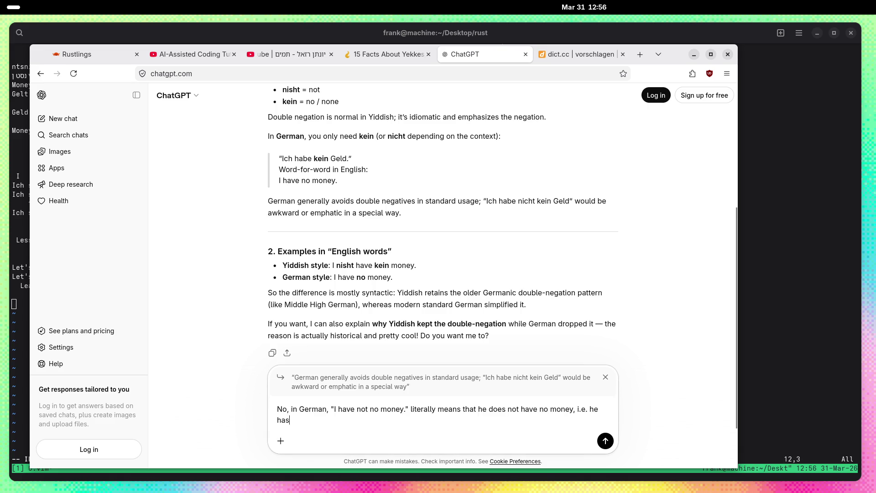
pyautogui.write('y')
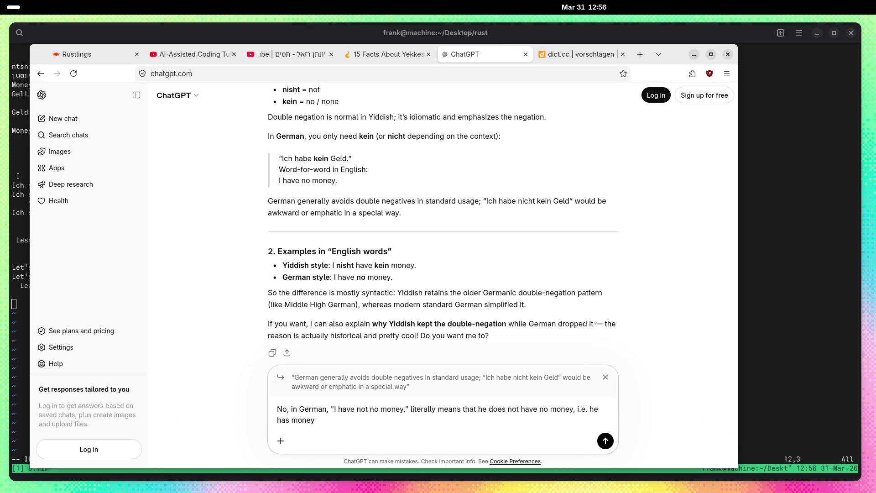
pyautogui.write('.')
pyautogui.press('Return')
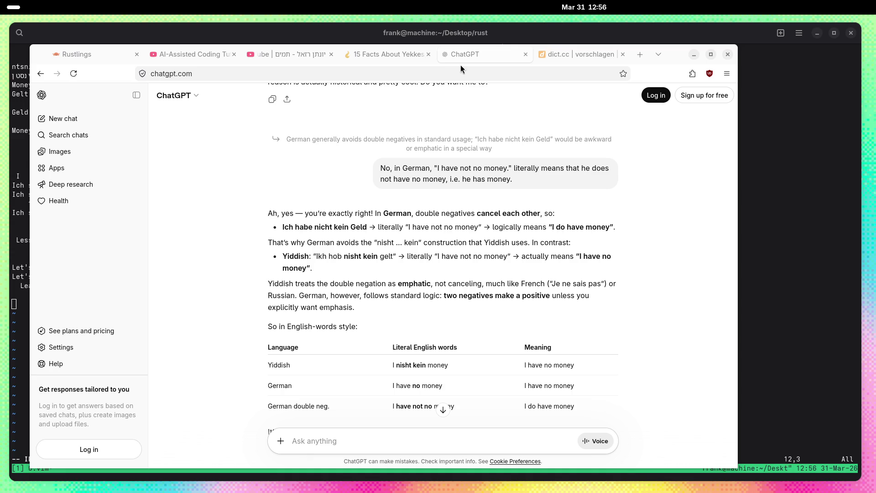
pyautogui.click(450, 73)
# Search Google Images for Greek Kebab and preview the Greek Chicken Kebabs with Tzatziki image.
pyautogui.press('BackSpace')
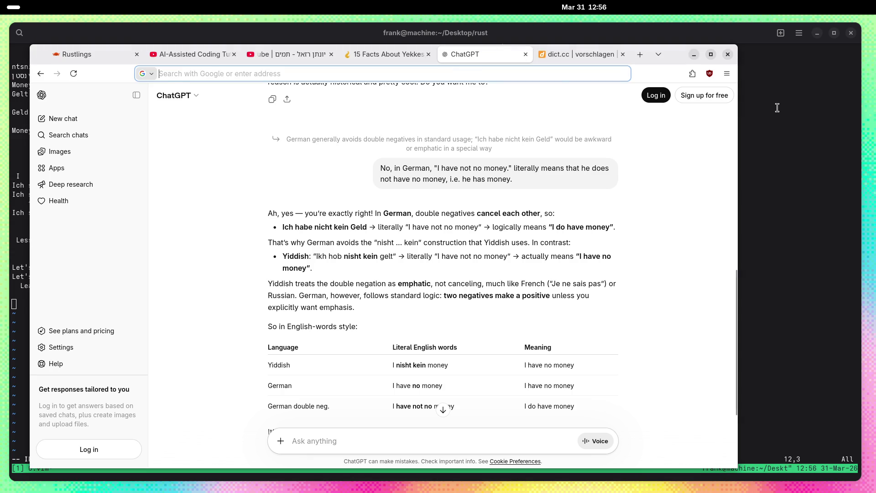
pyautogui.write('Greek Kebab')
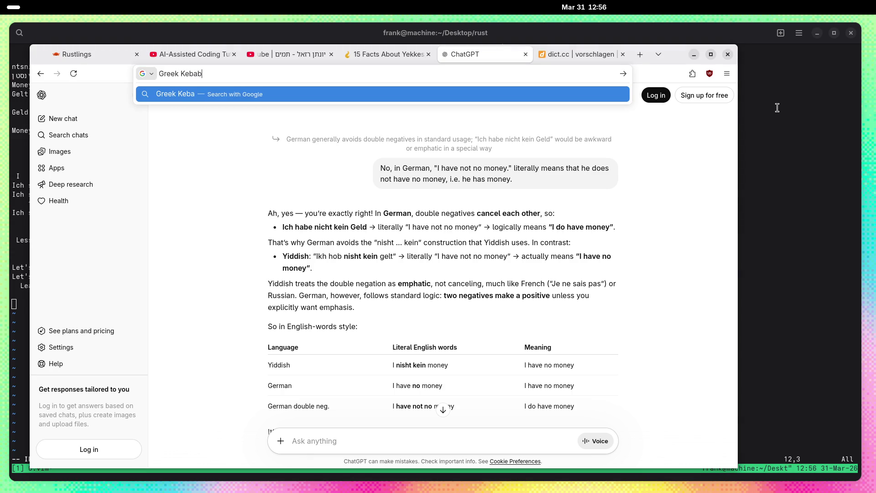
pyautogui.press('Return')
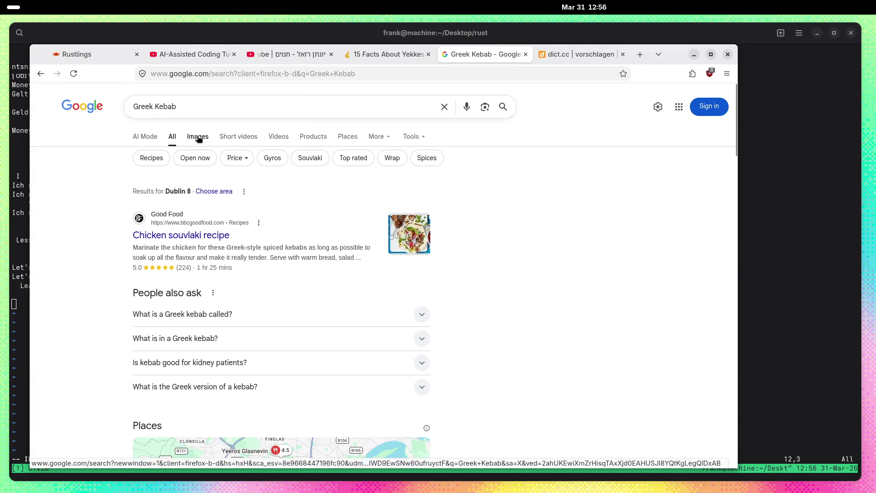
pyautogui.click(197, 137)
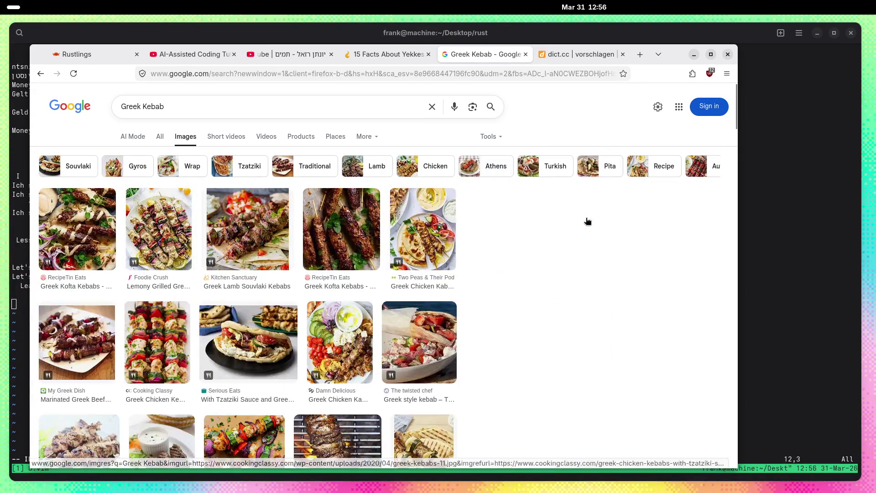
pyautogui.click(586, 223)
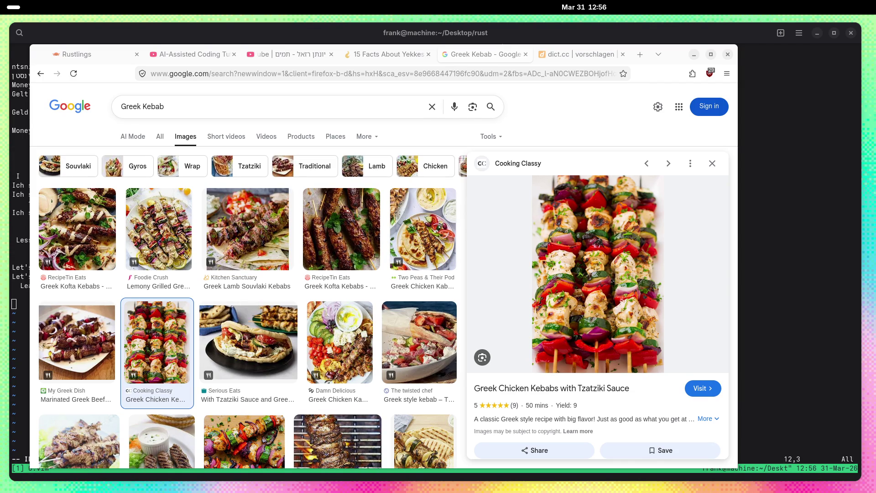
# Search images for shashlik, open the Stew with Saba recipe, and preview the GoodtoKnow photo.
pyautogui.click(243, 112)
pyautogui.write('sj')
pyautogui.press('BackSpace')
pyautogui.write('hashlik')
pyautogui.press('Return')
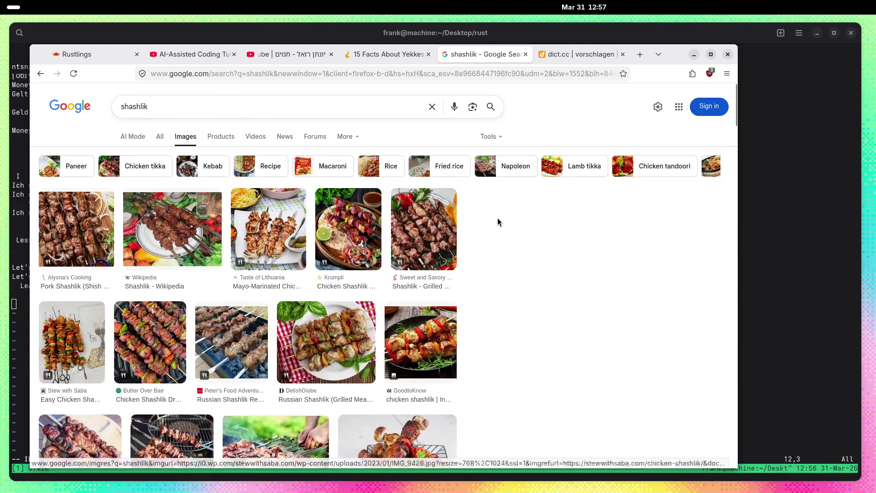
pyautogui.press('Return')
pyautogui.click(585, 271)
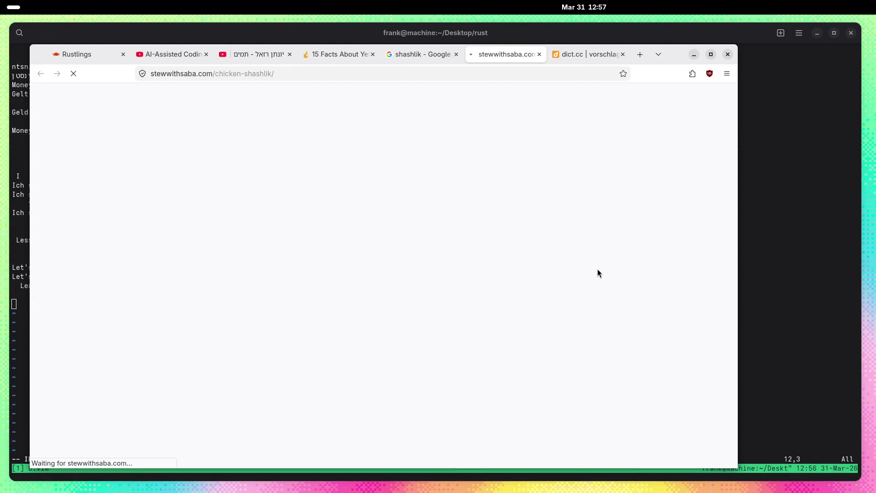
pyautogui.click(414, 59)
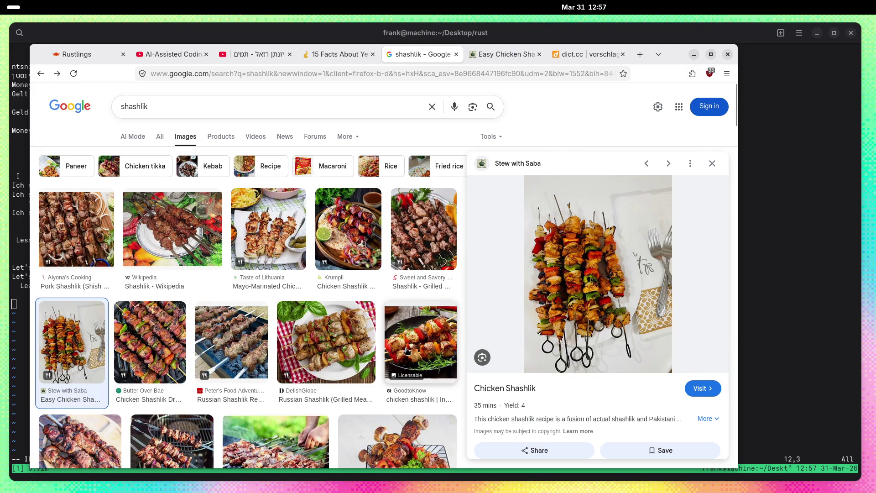
pyautogui.click(405, 351)
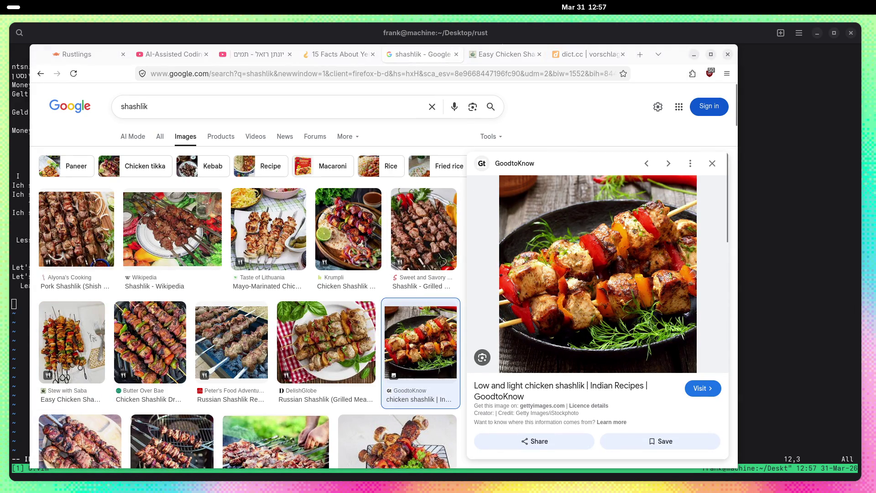
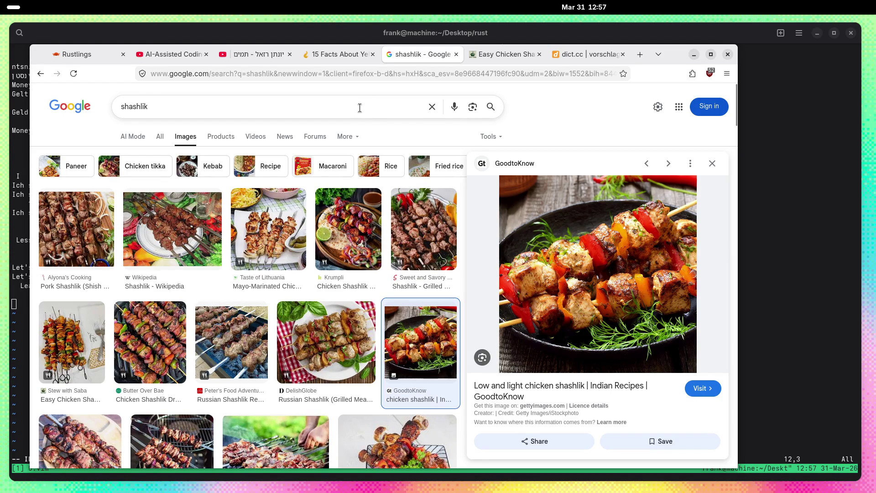
# Load chatgpt.com in the Google Images tab and begin typing the Shashlik word-origin question.
pyautogui.hotkey('ctrl', 'l')
pyautogui.write('chatp')
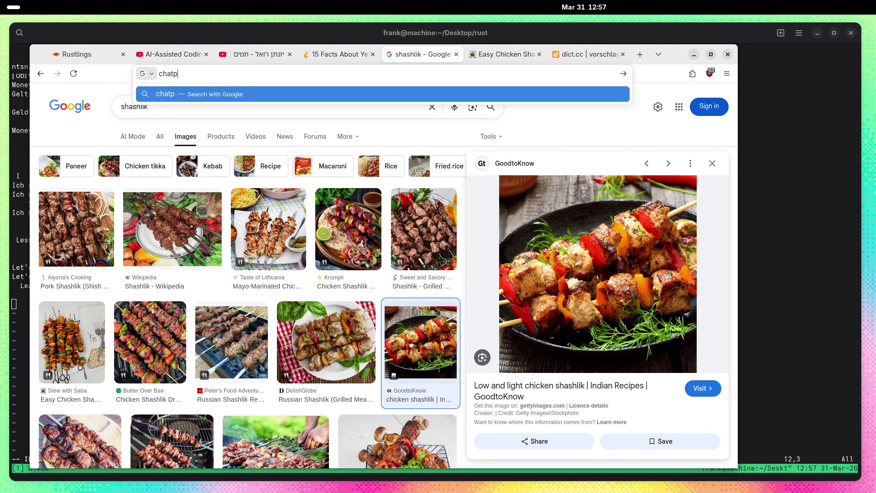
pyautogui.press('BackSpace')
pyautogui.write('gpt.com')
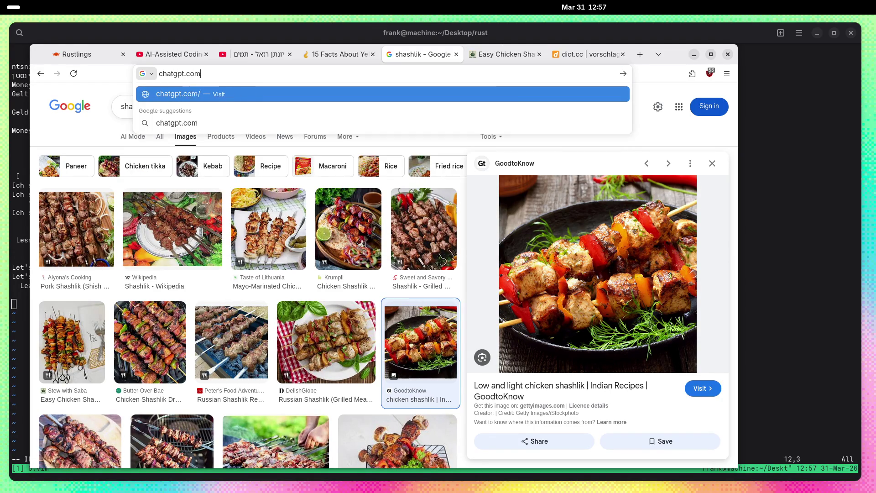
pyautogui.press('Return')
pyautogui.write('Where ')
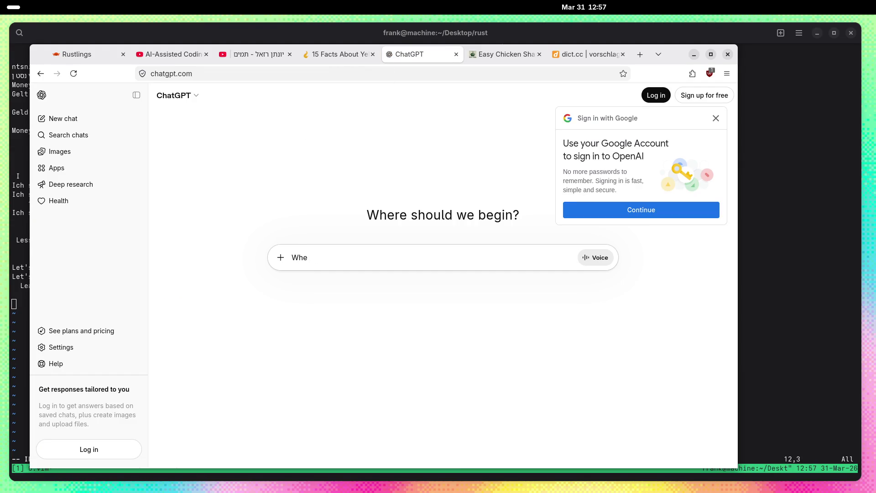
pyautogui.write('comes the wor')
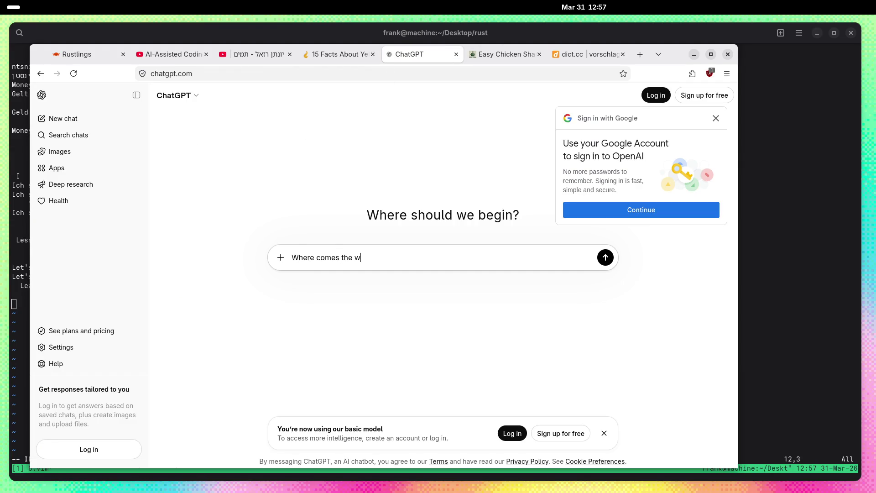
pyautogui.write('d Sha')
pyautogui.write('hlik fro')
pyautogui.write(' And why speak I')
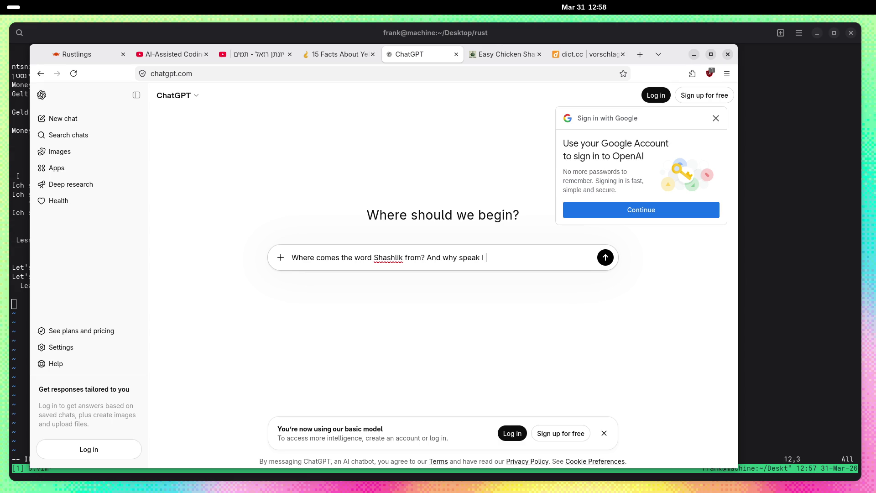
pyautogui.write('German English')
pyautogui.write('?')
# Send the Shashlik question, stop the answer early, copy the question and reload for a blank chat.
pyautogui.press('Return')
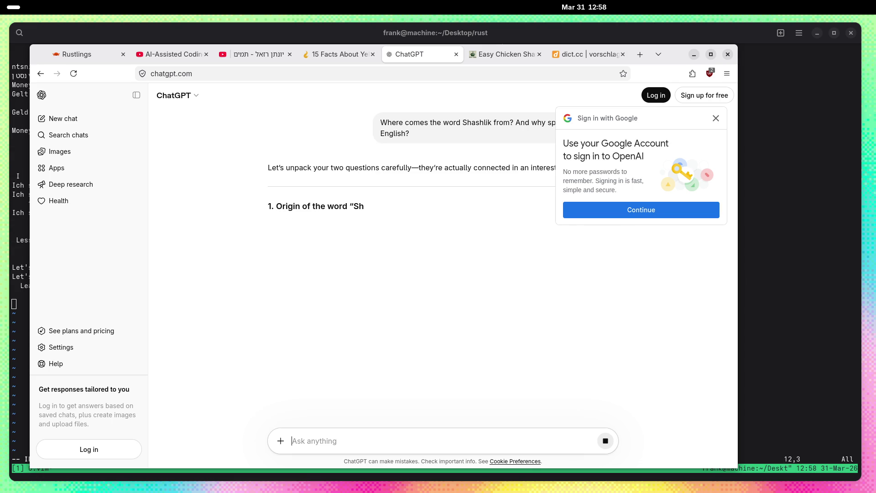
pyautogui.click(716, 118)
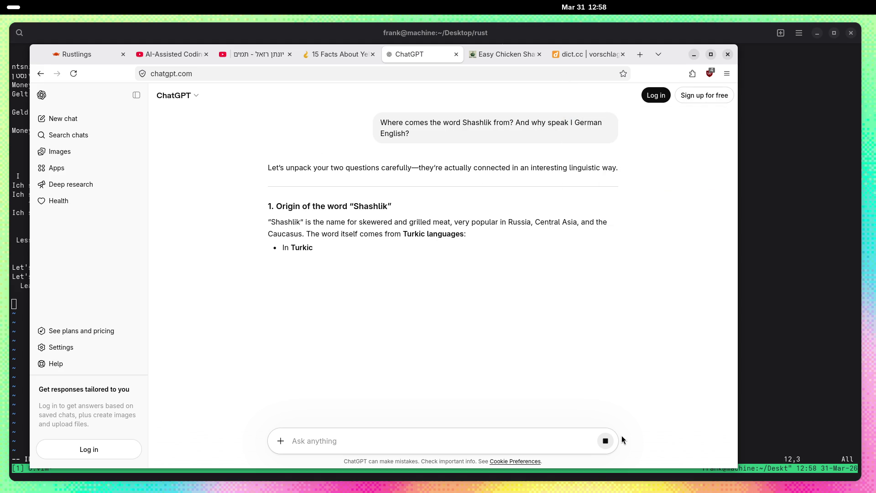
pyautogui.click(606, 440)
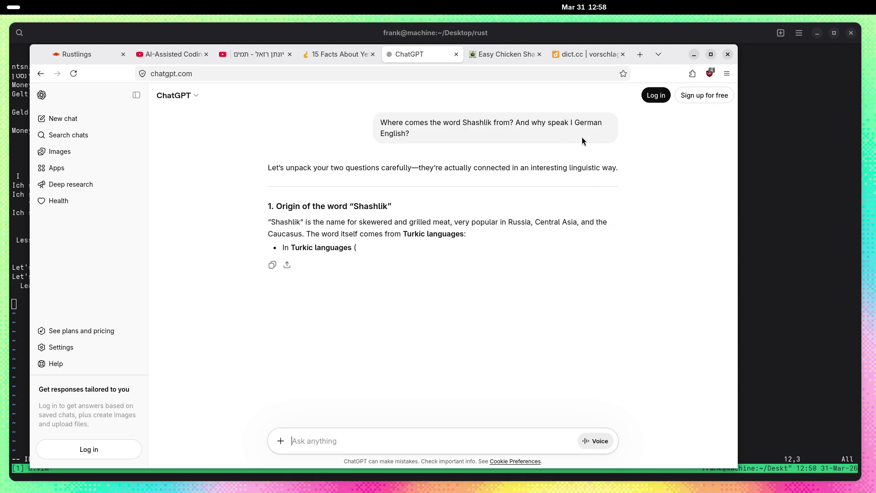
pyautogui.moveTo(586, 139); pyautogui.dragTo(362, 127)
pyautogui.hotkey('ctrl', 'c')
pyautogui.click(73, 74)
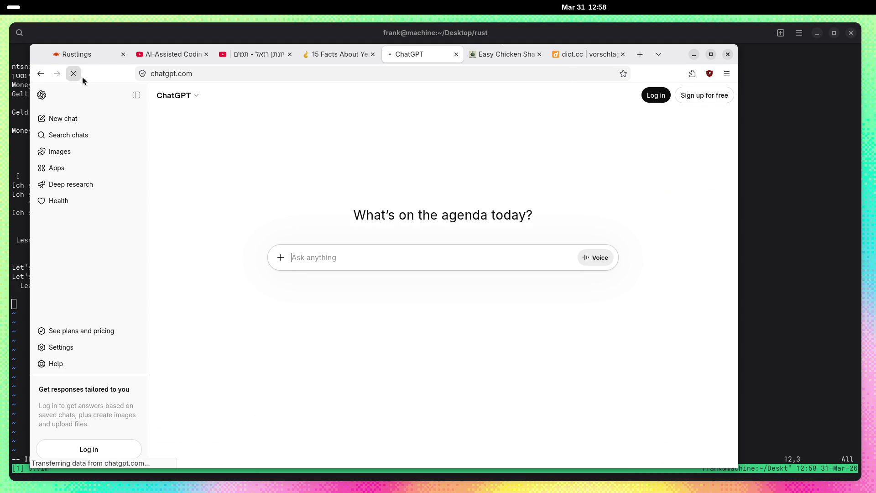
# Paste the question with 'Please answer in the same German English style (just word-order!)' and send it.
pyautogui.hotkey('ctrl', 'v')
pyautogui.write('Ple')
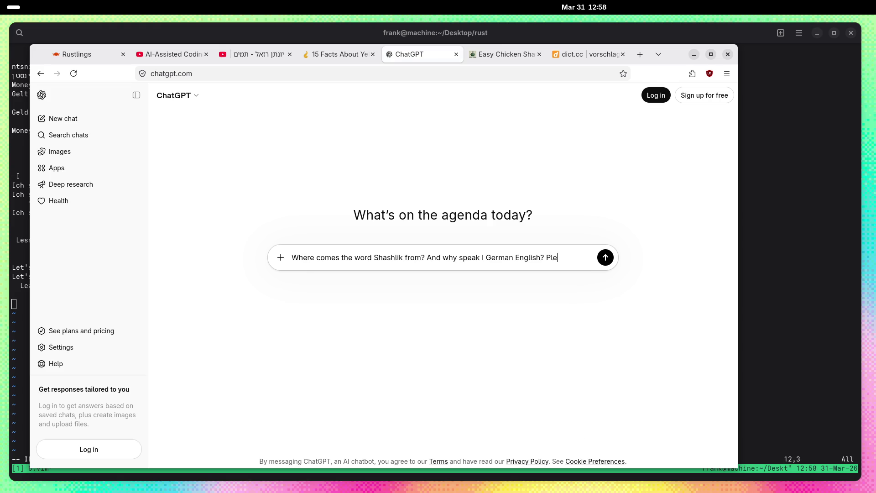
pyautogui.write('ase answer in the')
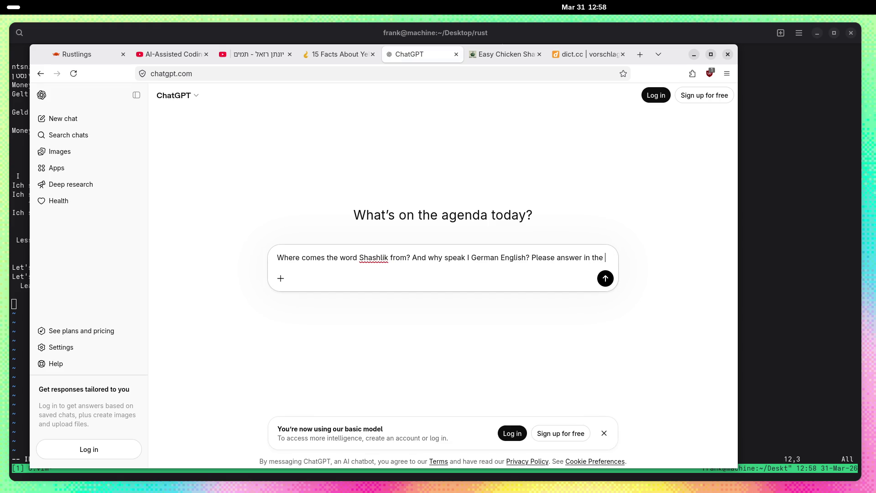
pyautogui.write(' same German English style (j')
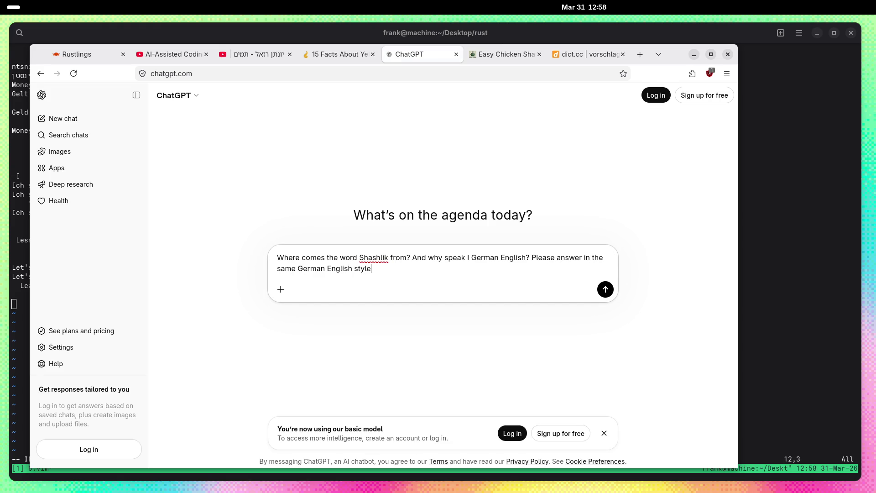
pyautogui.write('ust word-o')
pyautogui.write('rder!)')
pyautogui.press('Return')
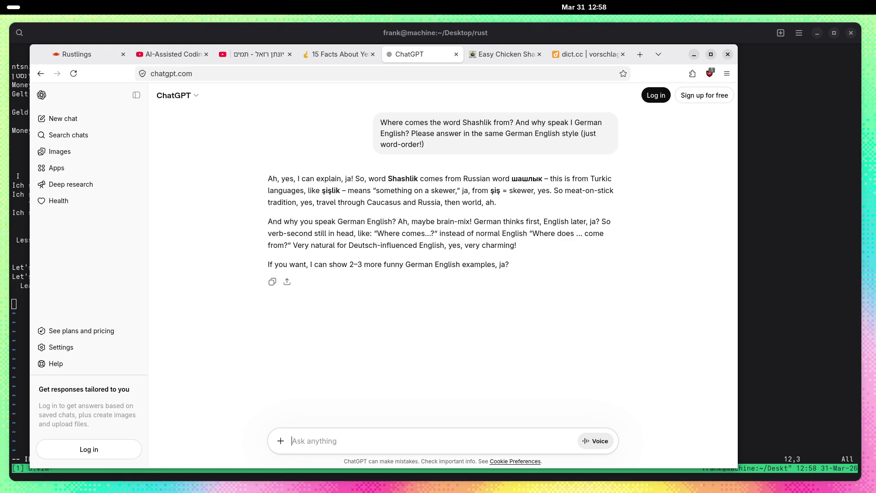
pyautogui.write('Germans say no')
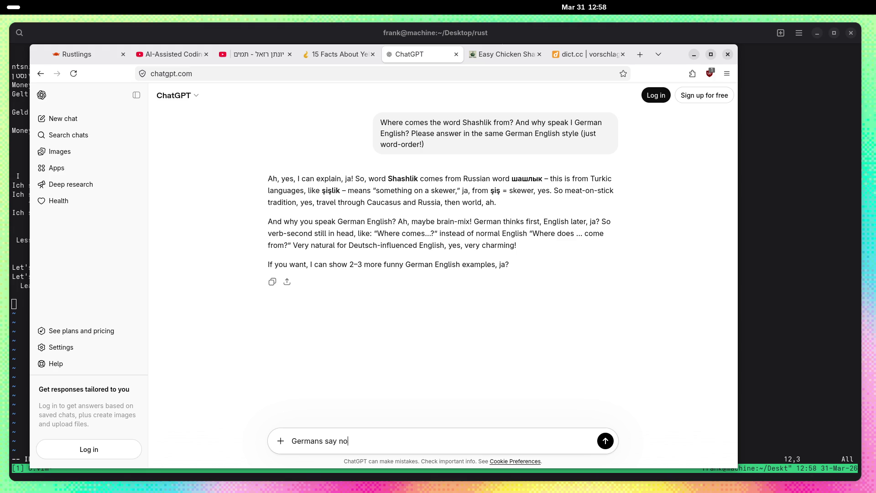
pyautogui.write('steadily "ja"')
# Finish and send the objection that Germans don't constantly say 'ja'.
pyautogui.press('BackSpace')
pyautogui.write(', yo')
pyautogui.write(' idiot.')
pyautogui.write('not')
pyautogui.press('Return')
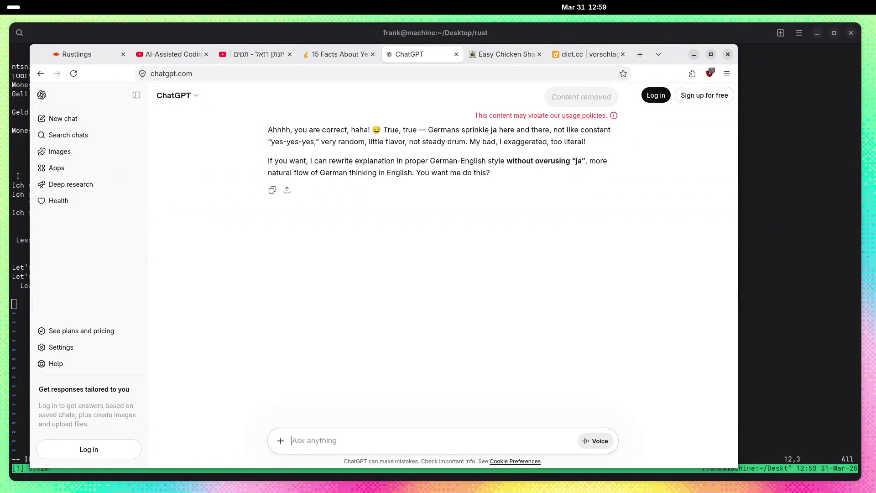
# Reply 'NO' to ChatGPT's rewrite offer and close the ChatGPT tab.
pyautogui.write('NO')
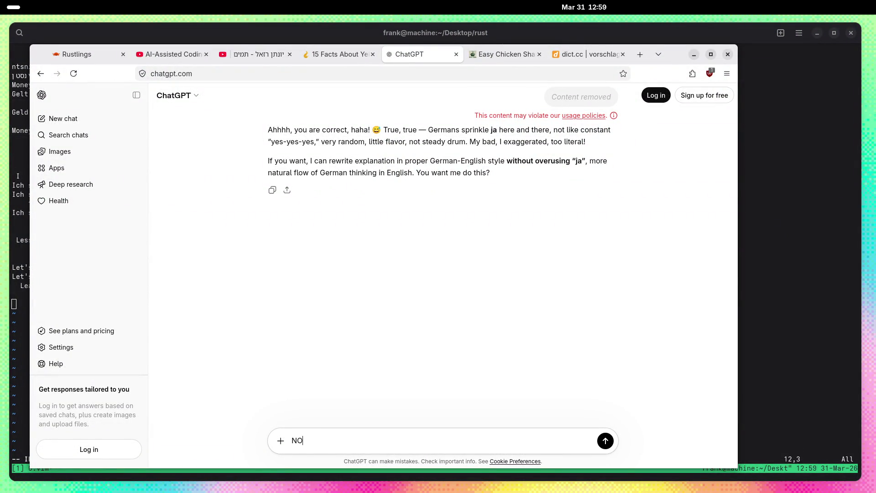
pyautogui.press('Return')
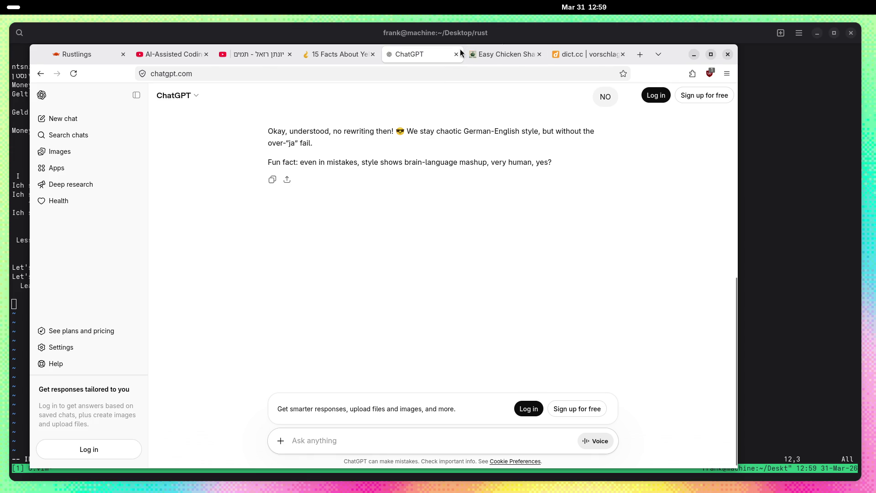
pyautogui.click(456, 55)
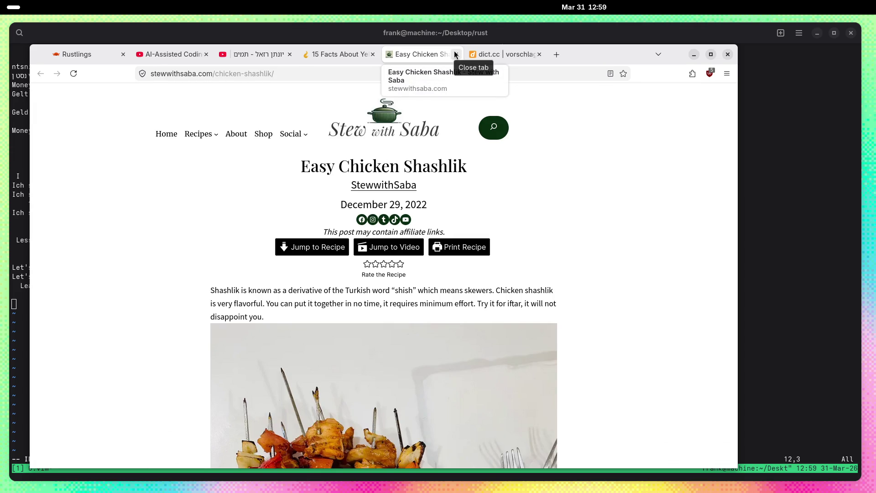
# Close the Easy Chicken Shashlik and dict.cc tabs and scroll down the Yekkes article.
pyautogui.click(456, 54)
pyautogui.click(456, 55)
pyautogui.click(130, 347)
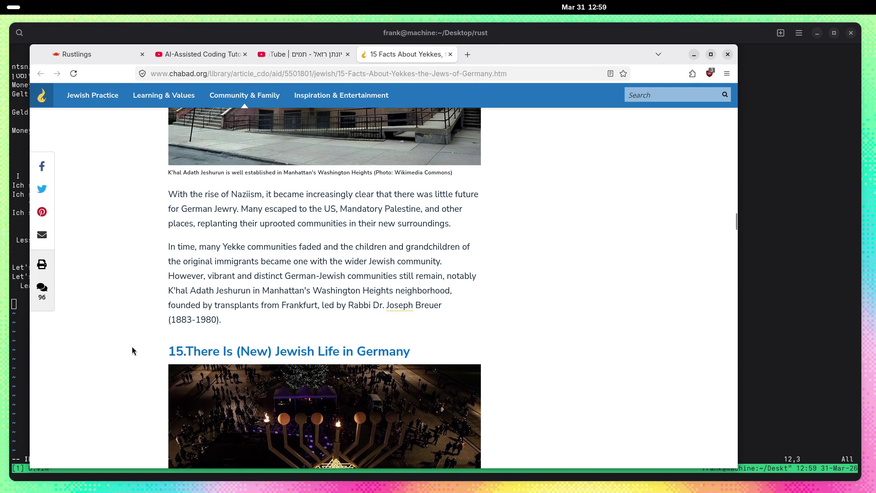
pyautogui.scroll(-4, 133, 341)
pyautogui.scroll(-1, 130, 323)
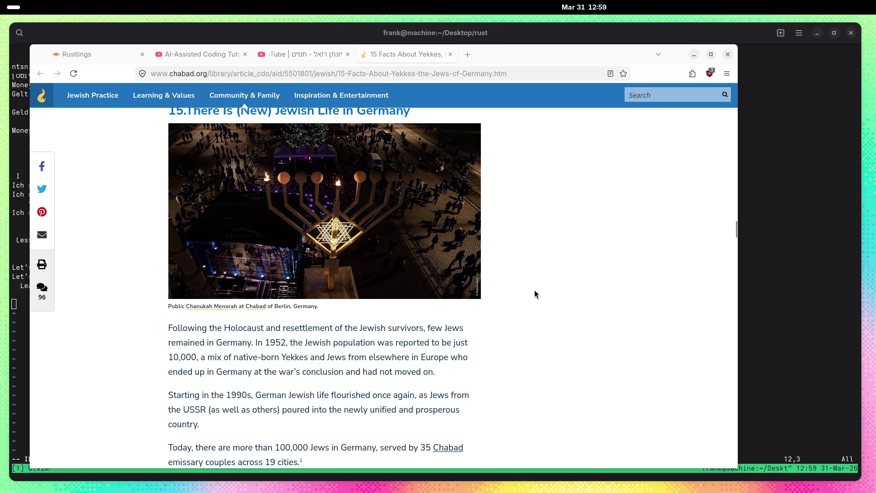
pyautogui.scroll(-12, 534, 293)
pyautogui.scroll(-10, 355, 171)
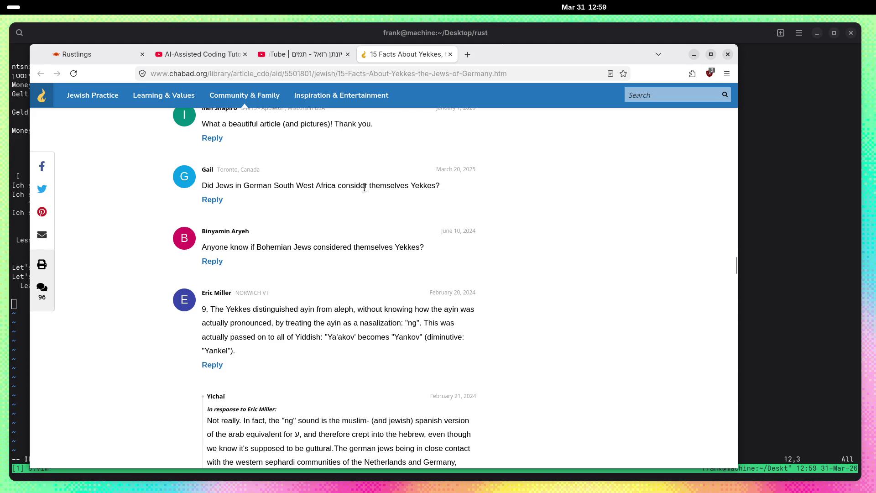
pyautogui.scroll(-6, 366, 187)
pyautogui.scroll(-4, 178, 233)
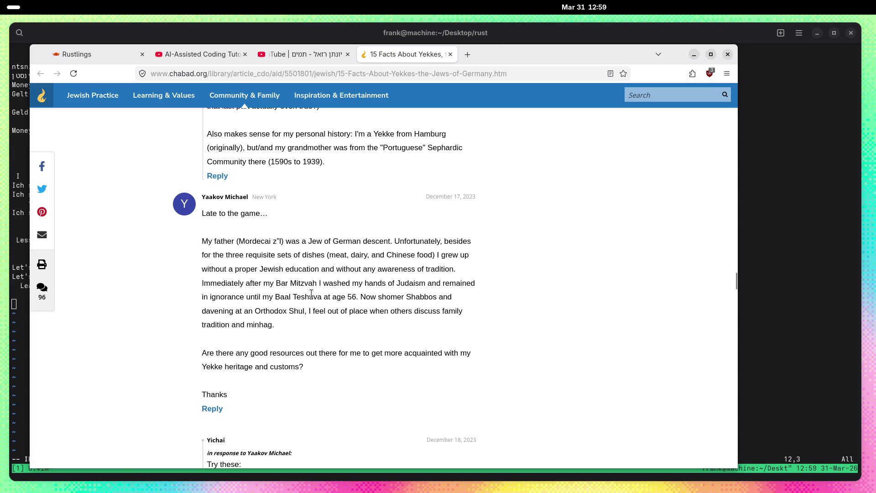
# Highlight '56', 'Shul' and a question while reading the first comments.
pyautogui.doubleClick(351, 295)
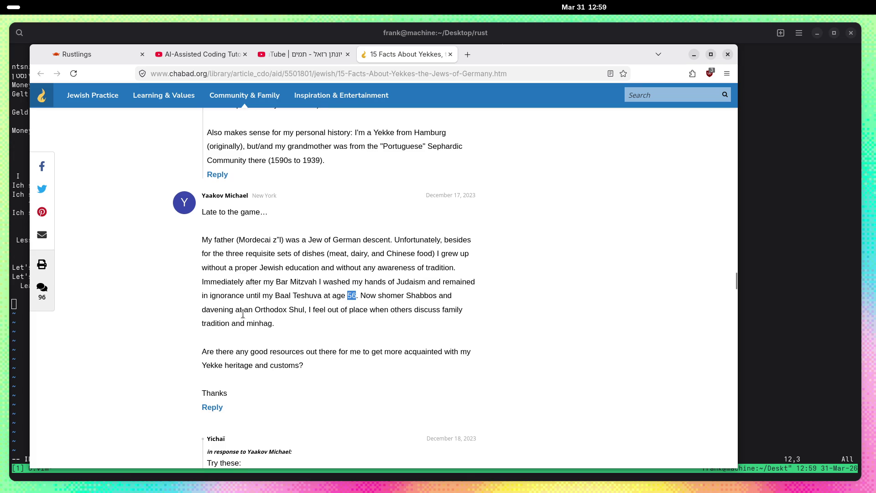
pyautogui.doubleClick(297, 310)
pyautogui.click(338, 314)
pyautogui.scroll(-4, 323, 333)
pyautogui.scroll(4, 290, 311)
pyautogui.moveTo(217, 351); pyautogui.dragTo(299, 350)
pyautogui.click(290, 363)
# Read further down, highlighting part of the yeshivasfrankfurt.org link and the word 'shteig'.
pyautogui.scroll(-5, 246, 342)
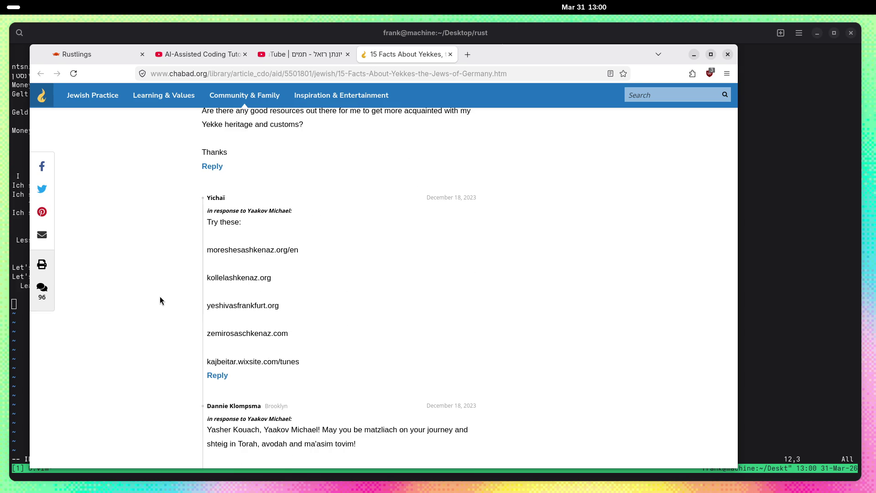
pyautogui.moveTo(238, 305); pyautogui.dragTo(255, 305)
pyautogui.scroll(-3, 128, 316)
pyautogui.scroll(-2, 180, 292)
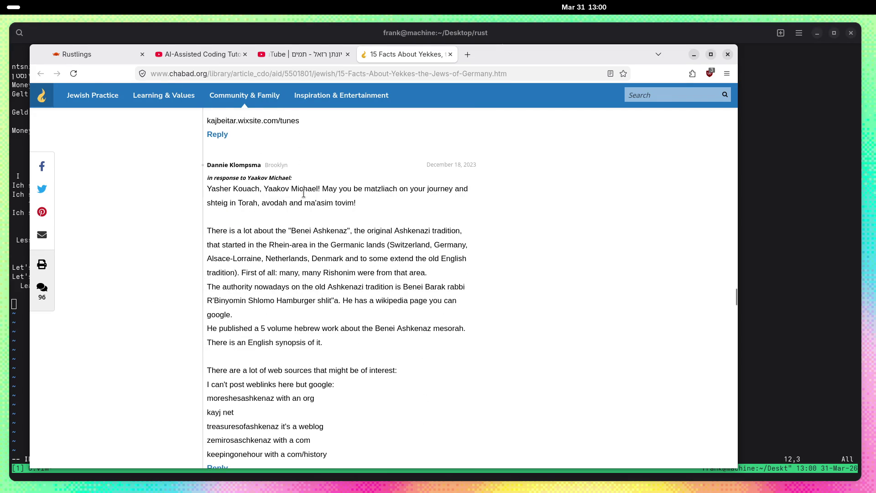
pyautogui.moveTo(208, 203); pyautogui.dragTo(228, 203)
pyautogui.click(292, 219)
# Highlight 'Rhein' and the rabbi's surname, then scroll further down the comments.
pyautogui.doubleClick(280, 245)
pyautogui.doubleClick(302, 300)
pyautogui.click(361, 311)
pyautogui.scroll(-2, 445, 315)
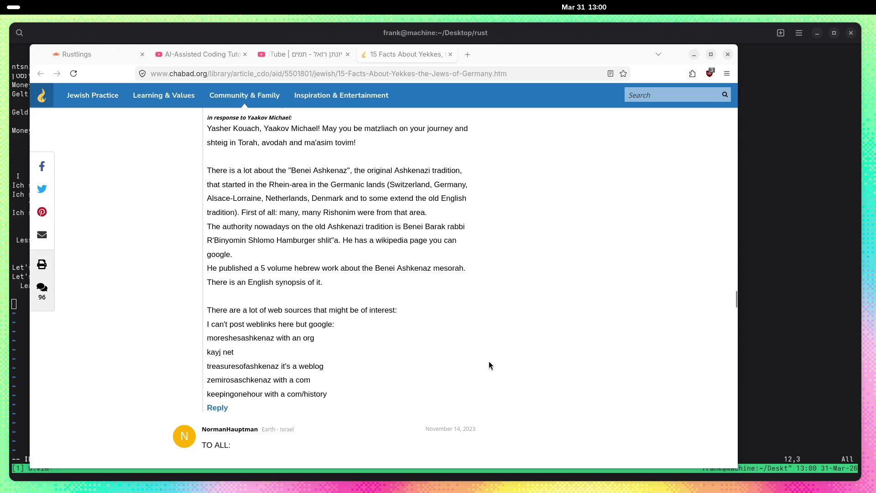
pyautogui.scroll(-2, 463, 356)
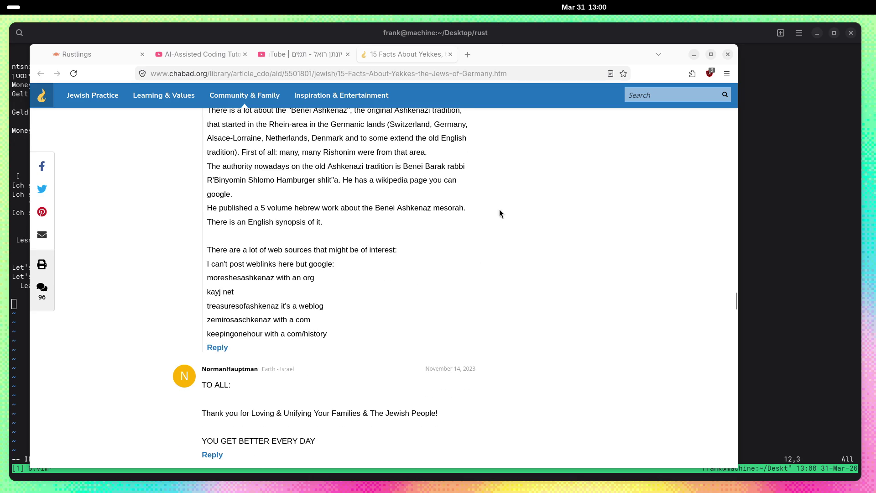
pyautogui.scroll(-2, 164, 242)
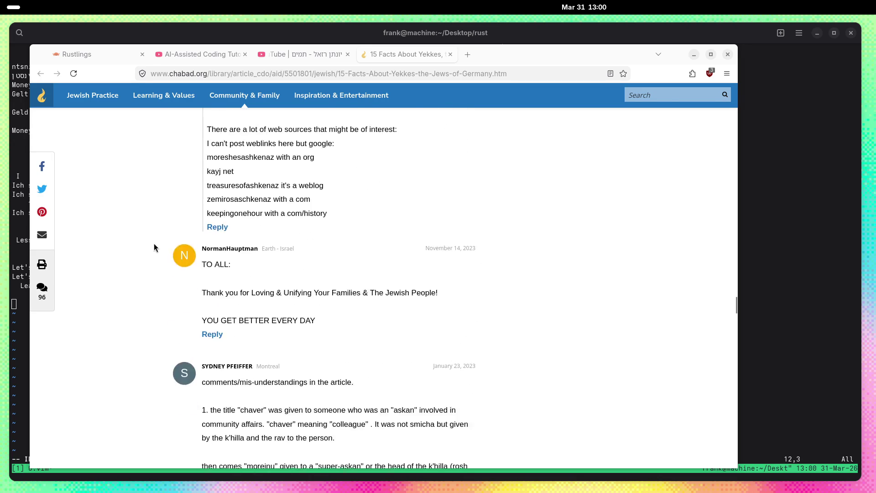
pyautogui.scroll(-4, 155, 240)
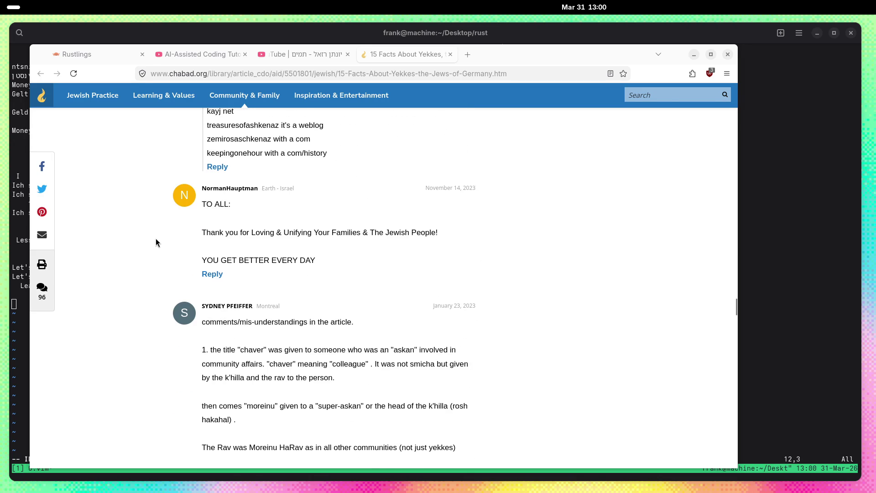
pyautogui.scroll(-2, 155, 241)
pyautogui.scroll(-2, 155, 237)
pyautogui.scroll(2, 154, 232)
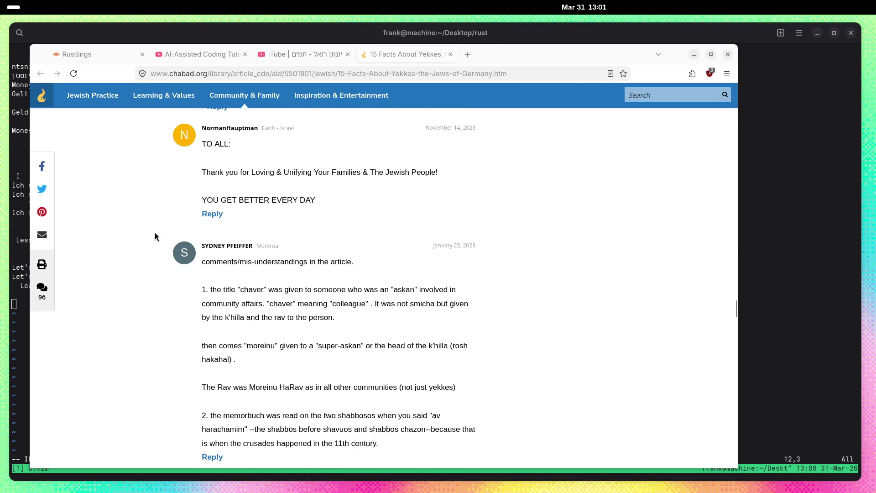
pyautogui.scroll(-4, 155, 237)
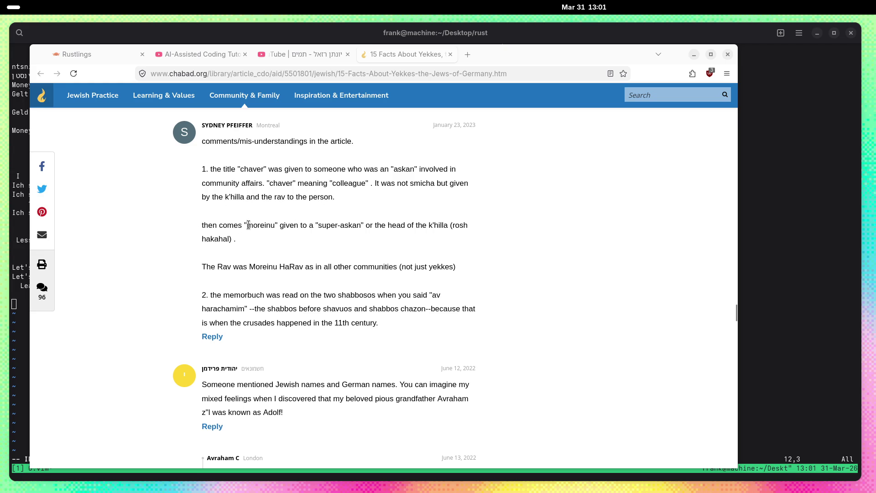
# Highlight the term 'super-askan' and the name 'Adolf' in the comments.
pyautogui.moveTo(318, 225); pyautogui.dragTo(360, 229)
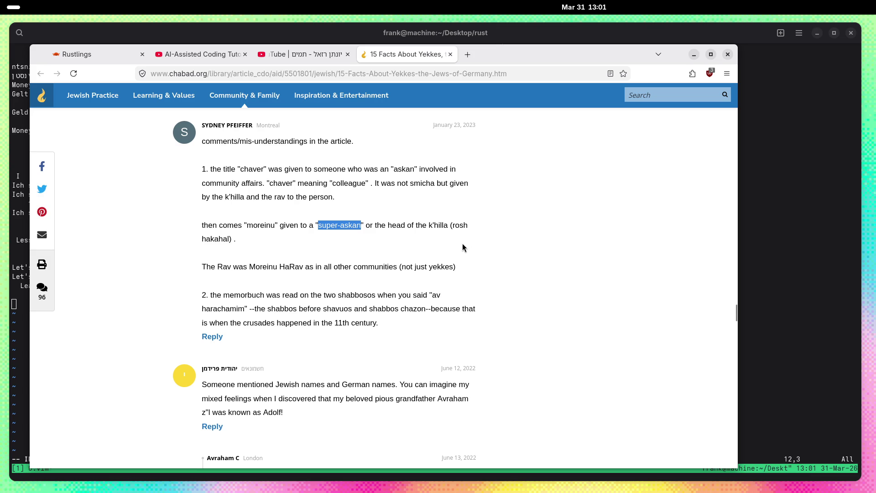
pyautogui.click(296, 246)
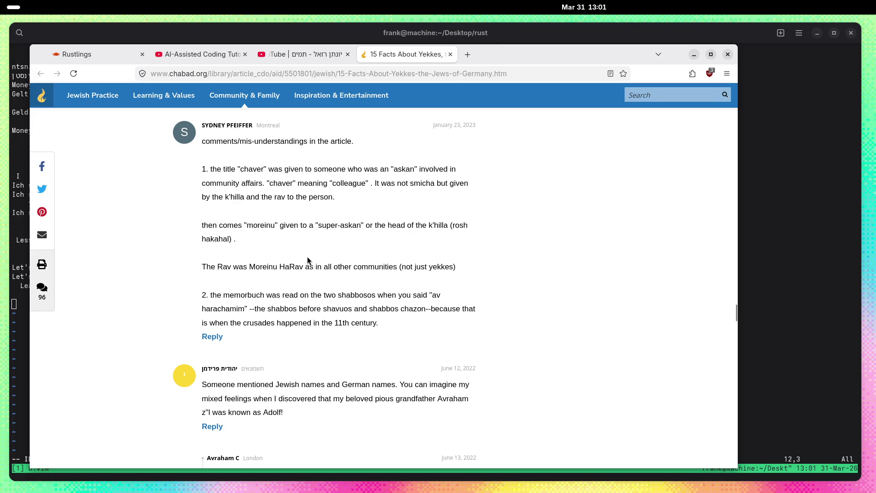
pyautogui.scroll(-4, 307, 262)
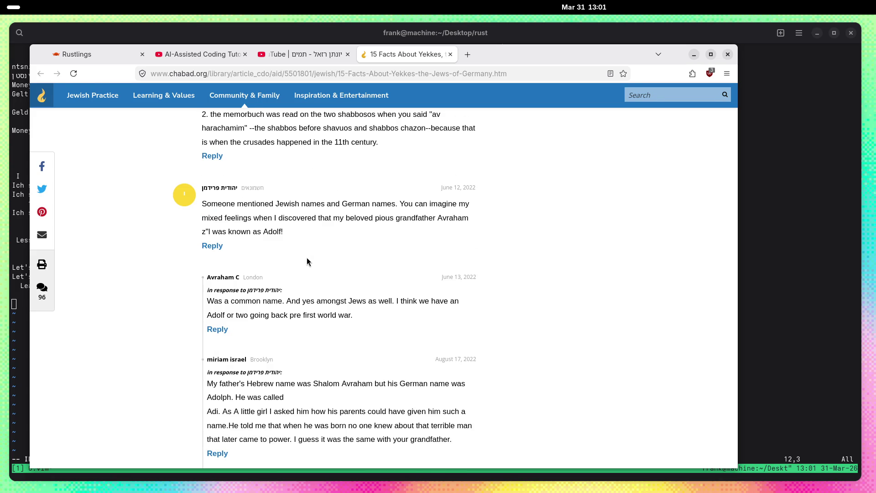
pyautogui.doubleClick(274, 227)
pyautogui.scroll(-1, 363, 239)
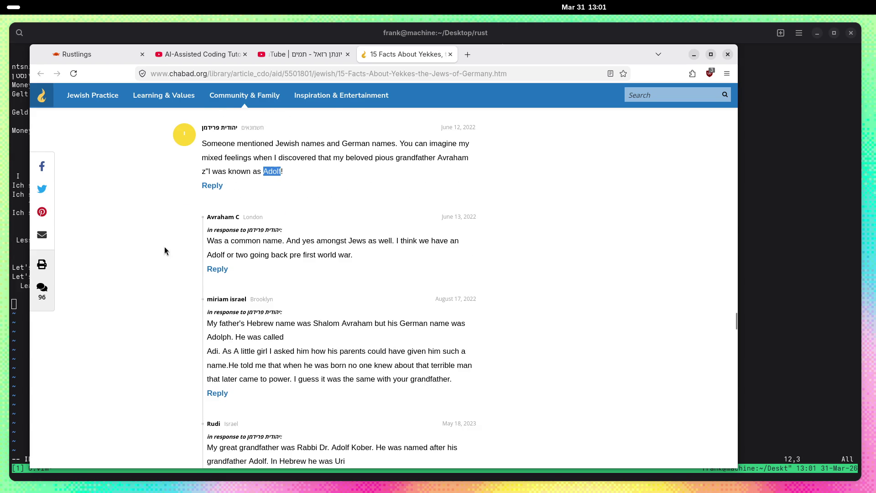
pyautogui.click(133, 246)
# Scroll to the reply mentioning 'Adi', select it and place the cursor in the address bar.
pyautogui.scroll(-1, 146, 239)
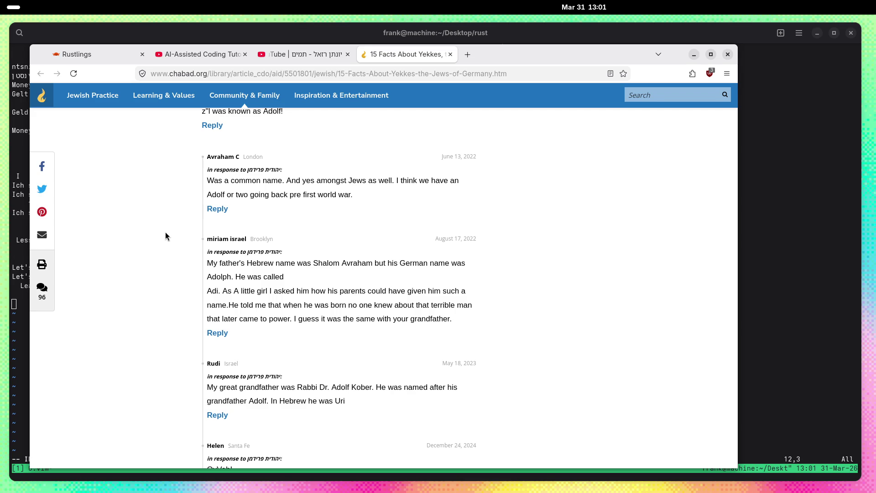
pyautogui.scroll(-1, 166, 236)
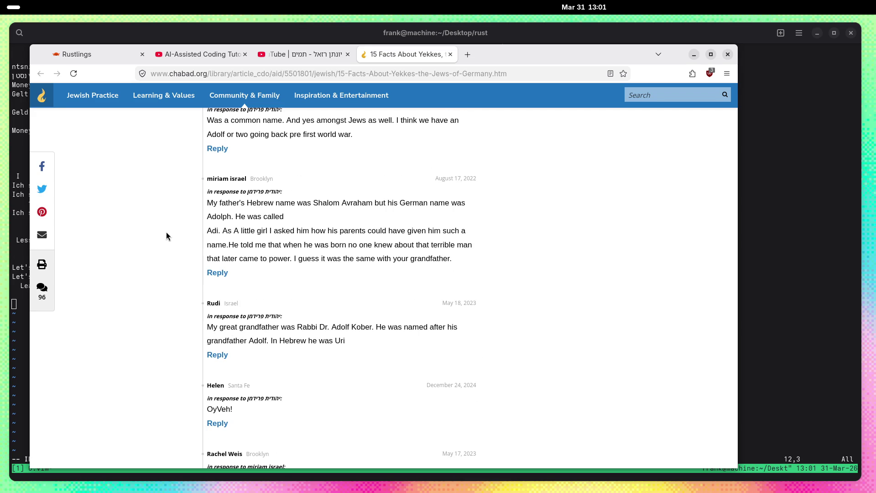
pyautogui.doubleClick(212, 231)
pyautogui.click(297, 71)
# Write 'Adolf Dassler → Adidas;' in the address bar and dismiss the suggestions without searching.
pyautogui.write('Adi')
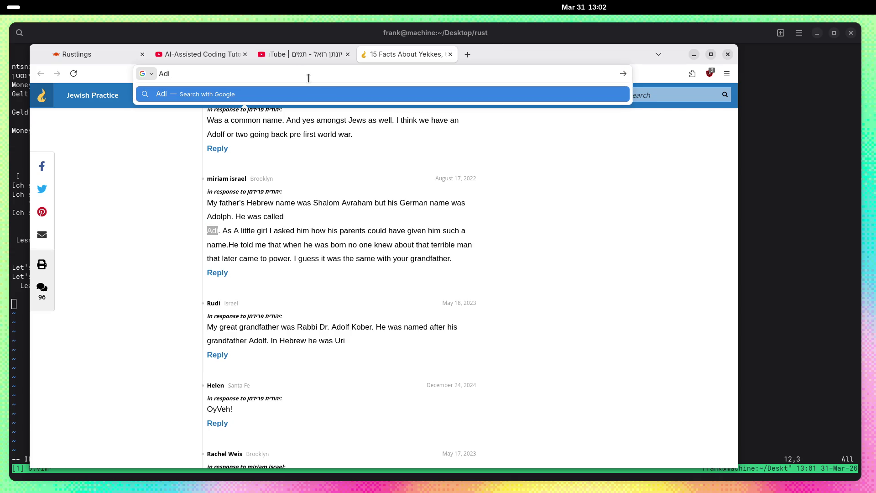
pyautogui.press('BackSpace')
pyautogui.write('olf Dassl')
pyautogui.write('er → Ad')
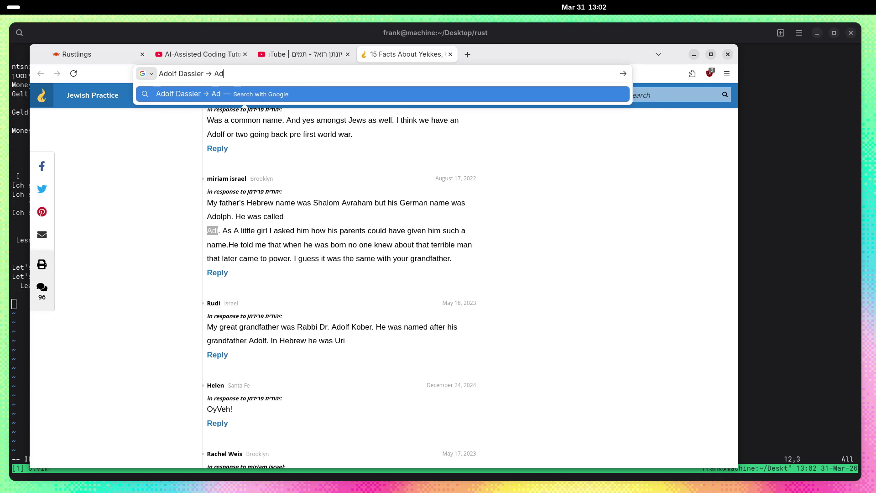
pyautogui.write('idas;')
pyautogui.click(358, 187)
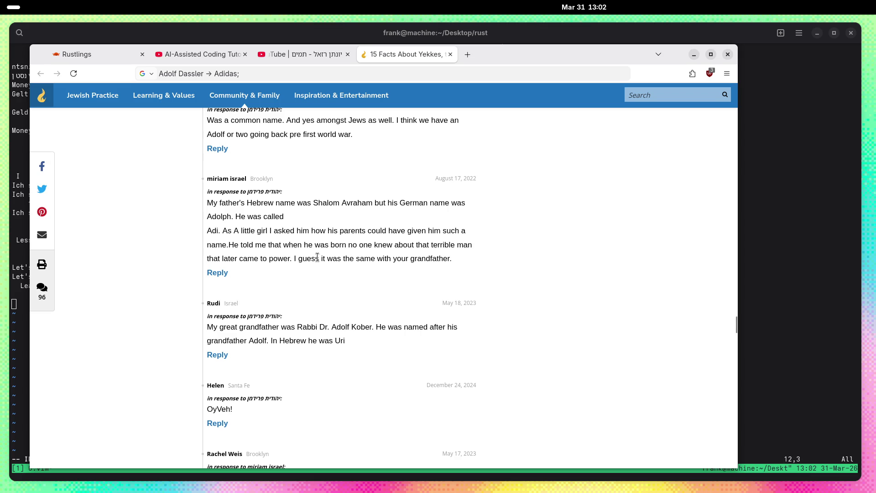
pyautogui.scroll(-5, 442, 261)
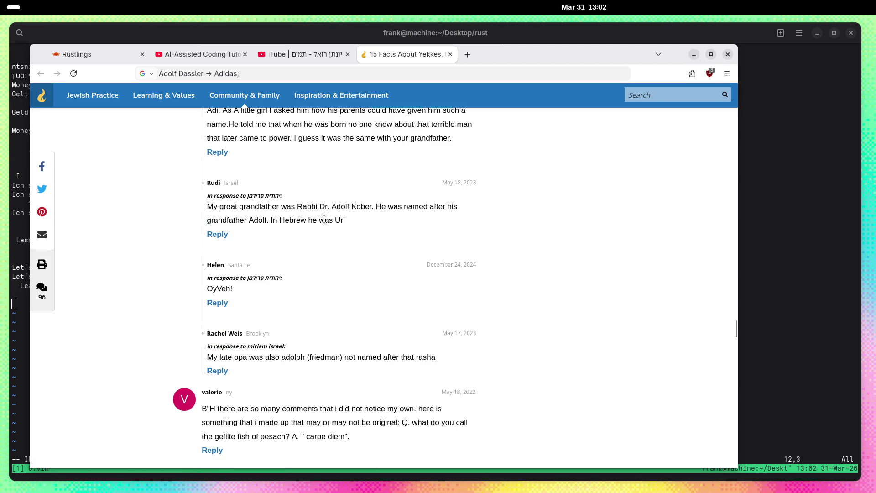
# Scroll down past 'opa' to the Gebrochts comment and bring up the context menu on 'Gebrochts'.
pyautogui.scroll(-7, 350, 220)
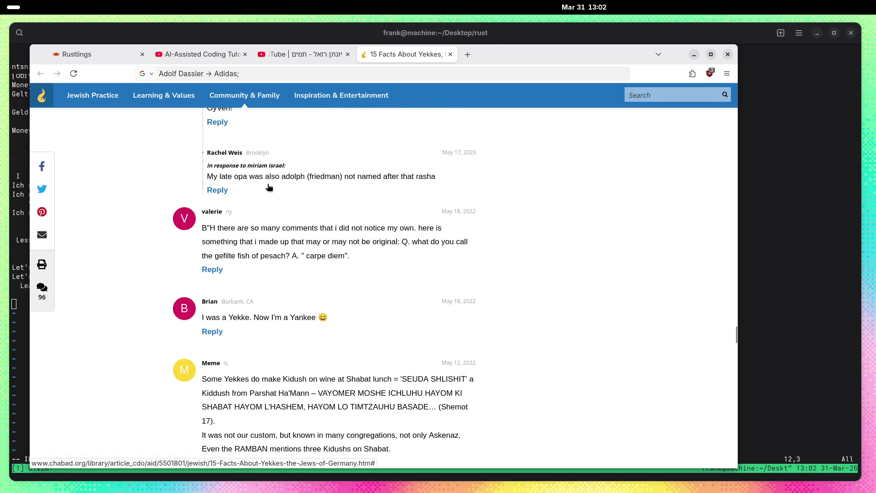
pyautogui.doubleClick(237, 177)
pyautogui.scroll(-3, 340, 195)
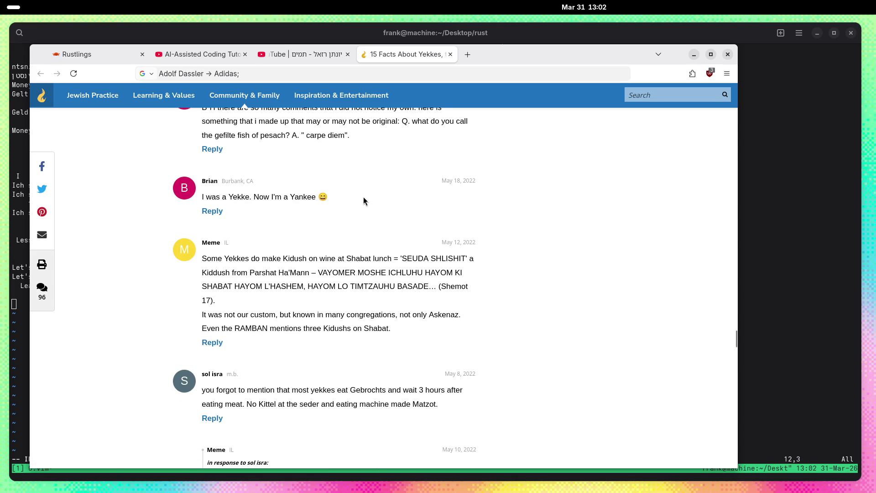
pyautogui.scroll(-1, 363, 197)
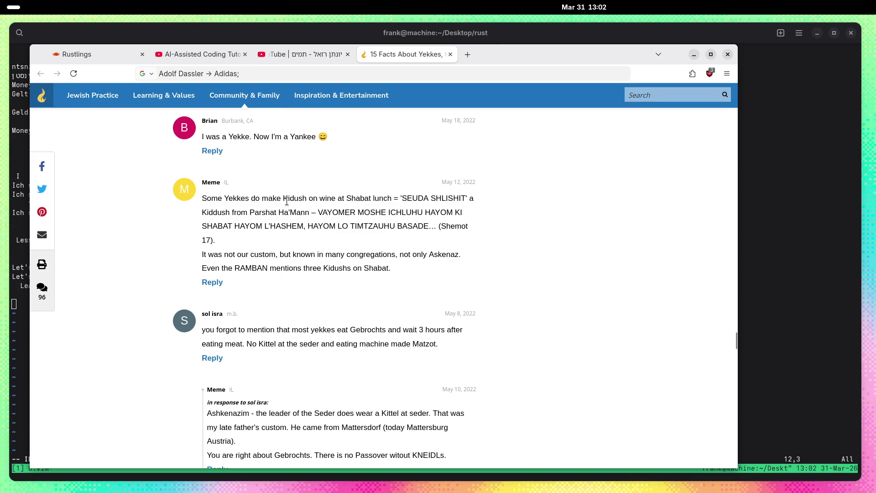
pyautogui.scroll(-3, 288, 201)
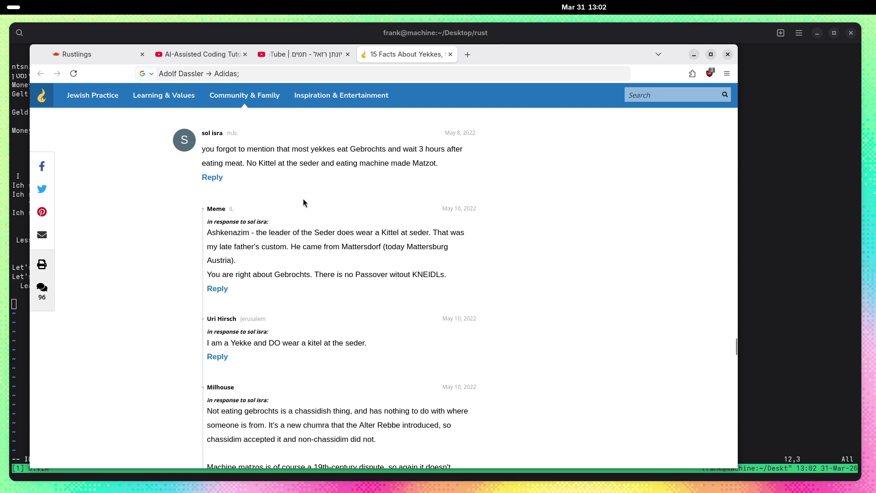
pyautogui.doubleClick(361, 149)
pyautogui.rightClick(362, 147)
pyautogui.click(409, 236)
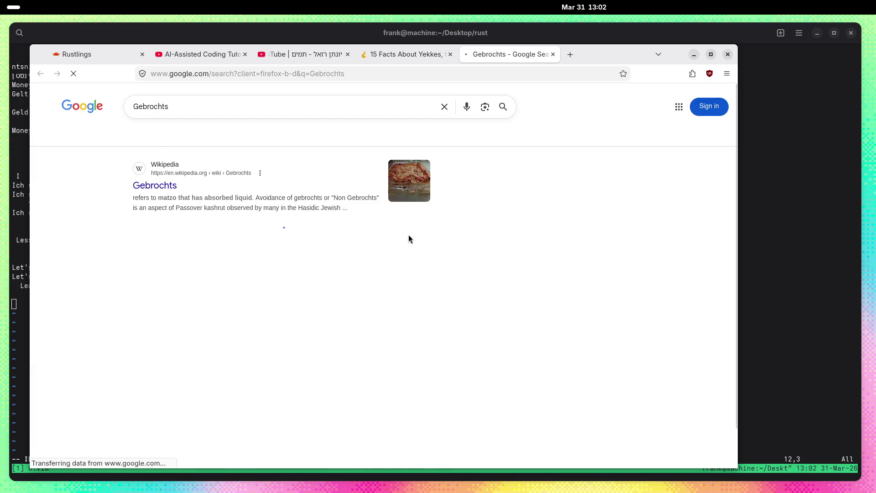
pyautogui.click(147, 195)
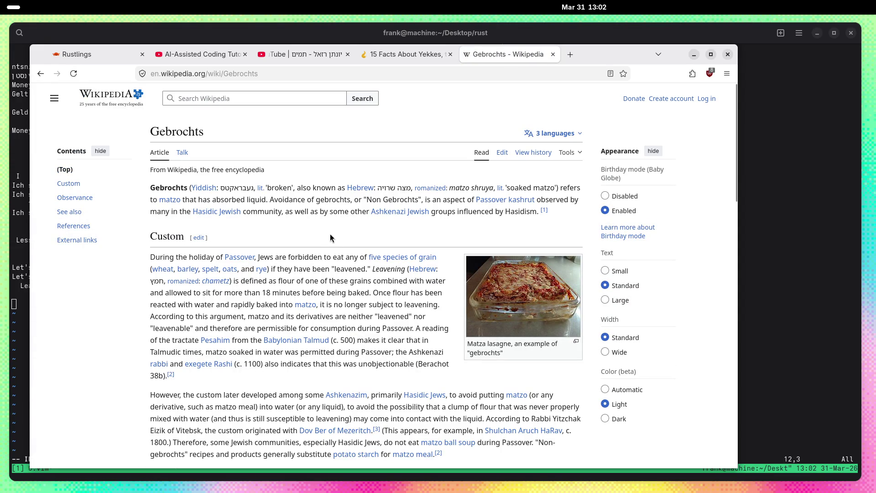
pyautogui.click(545, 298)
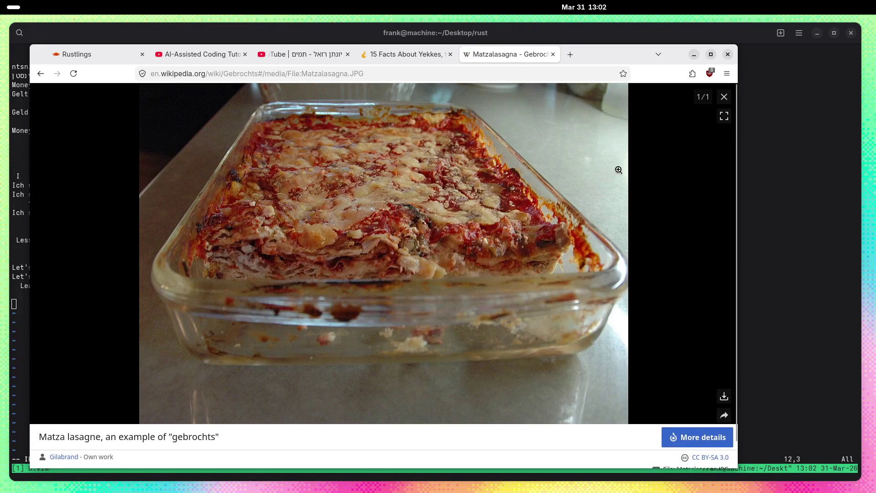
pyautogui.click(724, 97)
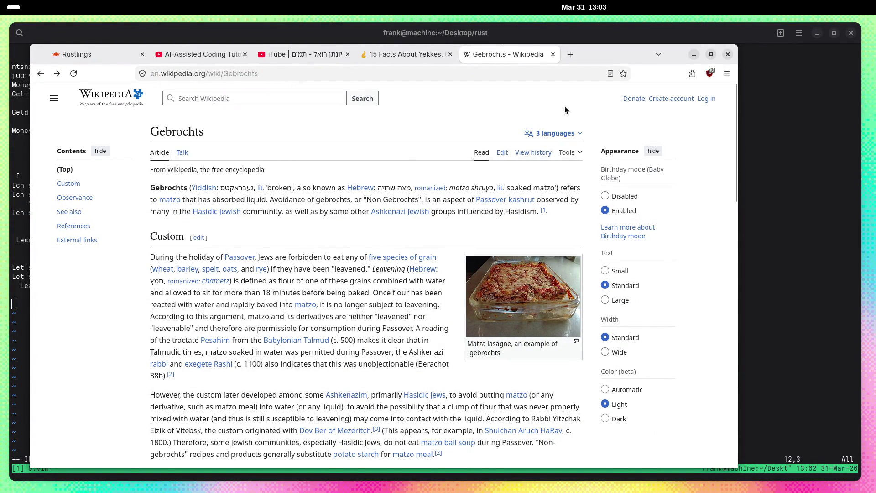
# Close the Gebrochts article, resume the YouTube video, and return to the Yekkes comments.
pyautogui.click(553, 55)
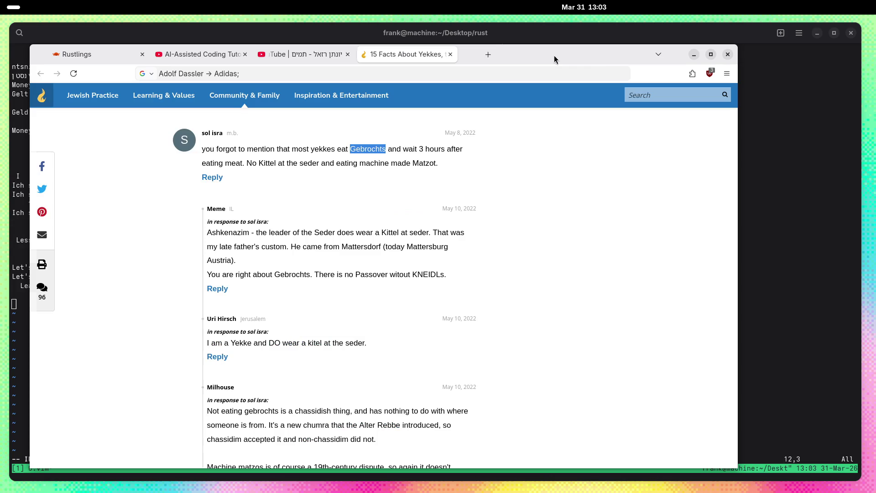
pyautogui.scroll(-3, 166, 234)
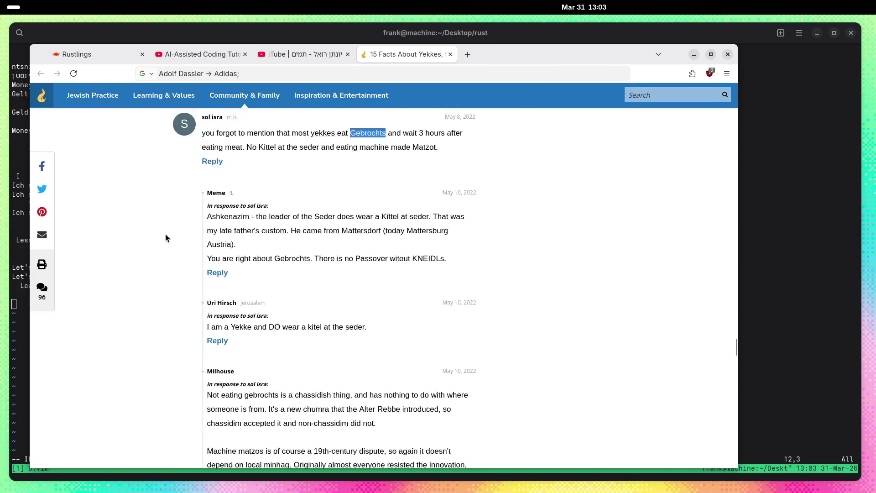
pyautogui.click(297, 55)
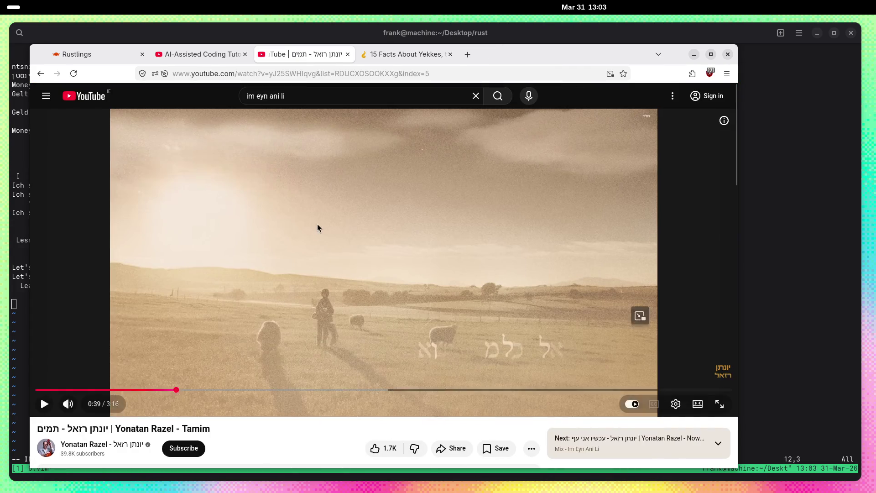
pyautogui.click(388, 59)
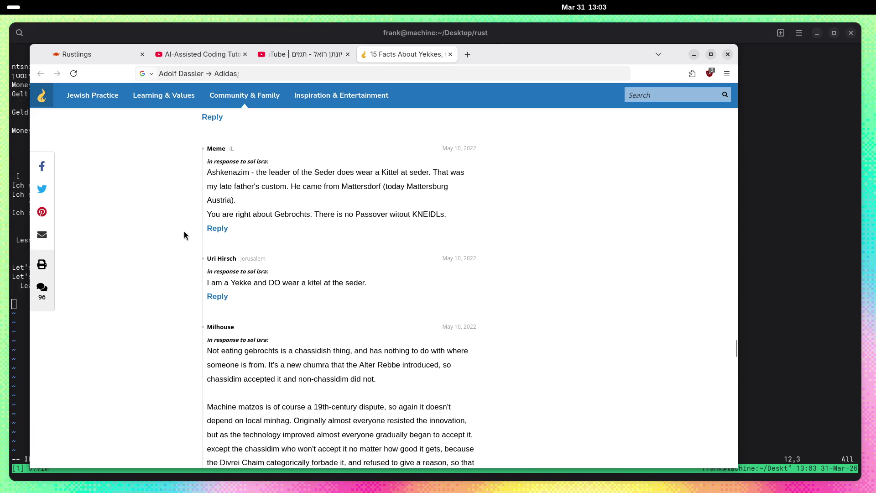
pyautogui.click(310, 52)
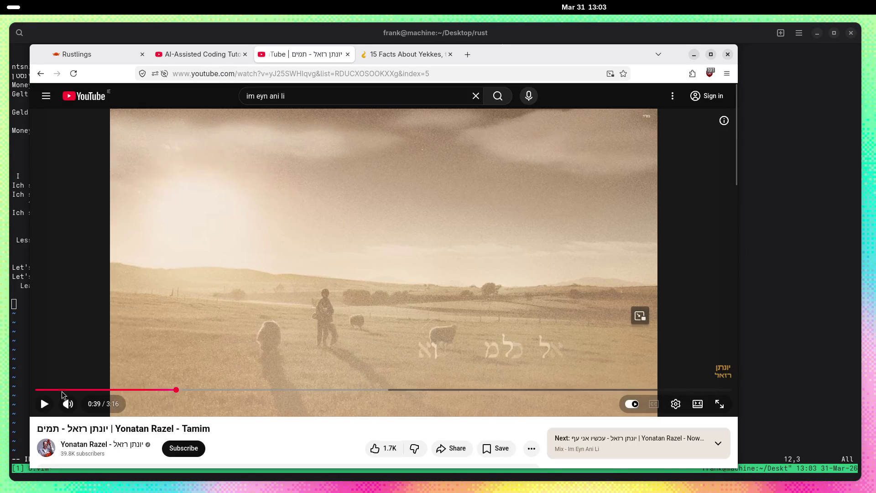
pyautogui.click(45, 404)
pyautogui.click(407, 53)
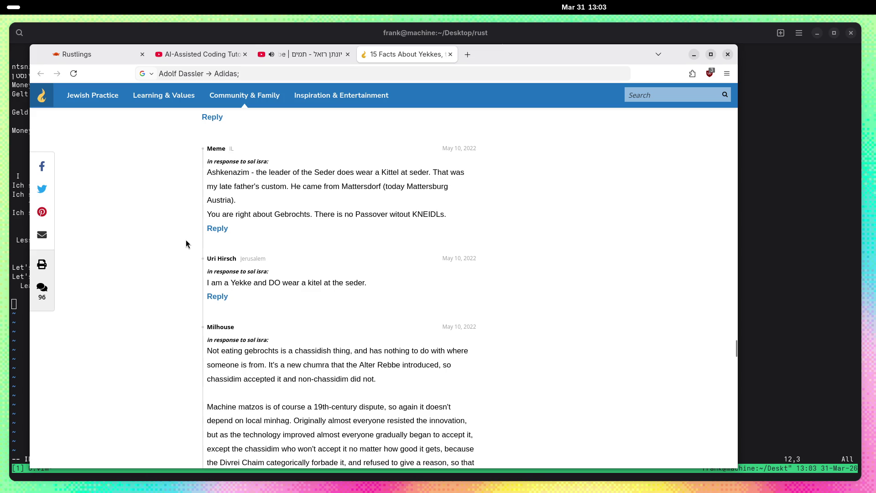
pyautogui.scroll(-2, 185, 239)
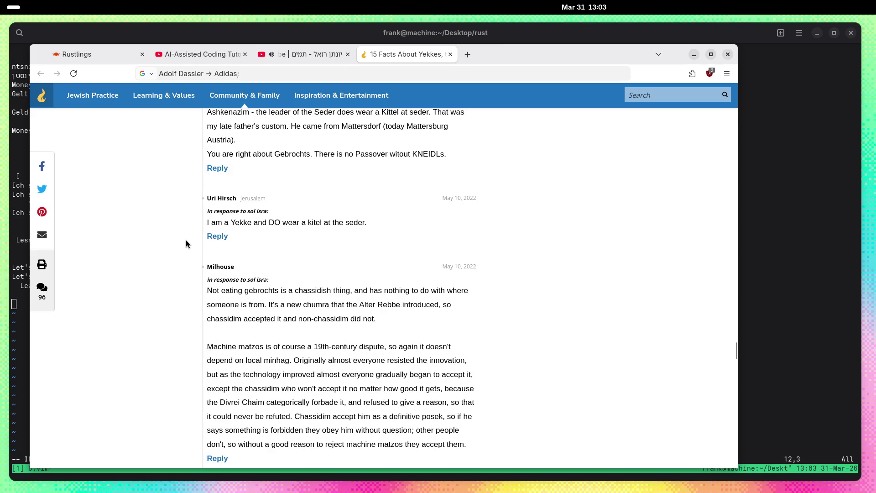
# Scroll down the comments to the replies debating whether Alsace was originally French or German.
pyautogui.scroll(-2, 186, 239)
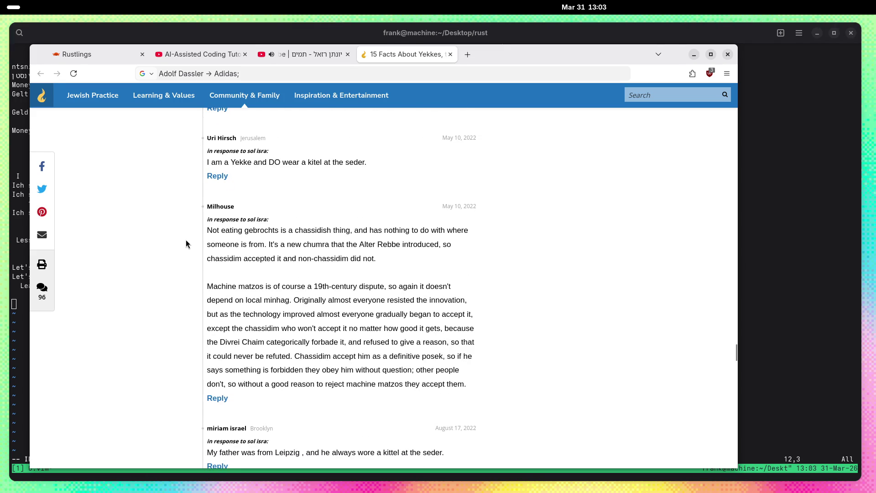
pyautogui.scroll(-5, 185, 239)
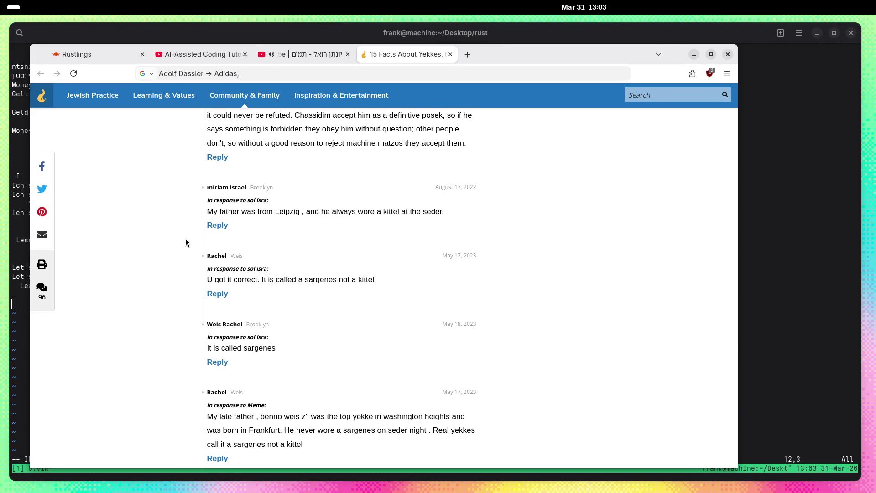
pyautogui.scroll(-4, 186, 240)
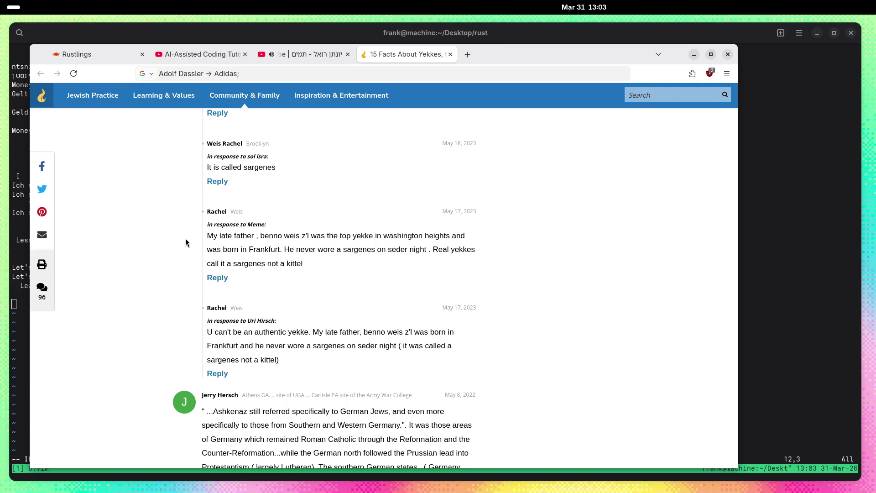
pyautogui.scroll(-7, 185, 239)
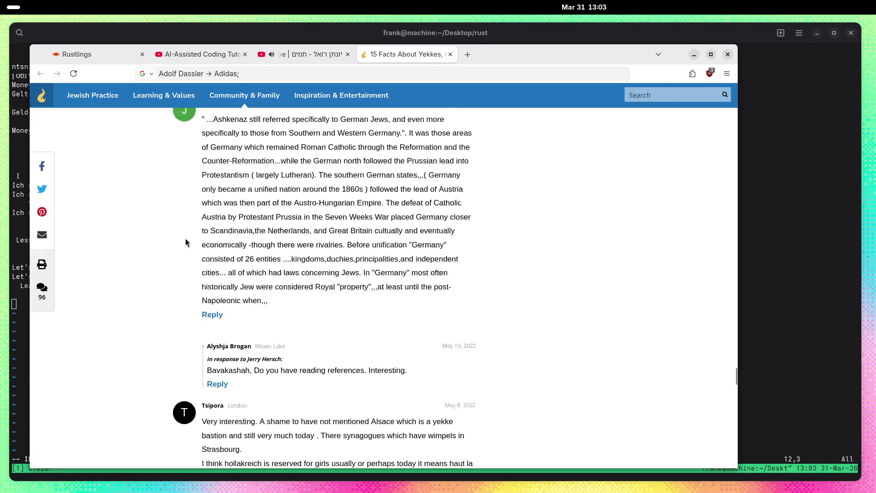
pyautogui.scroll(1, 185, 242)
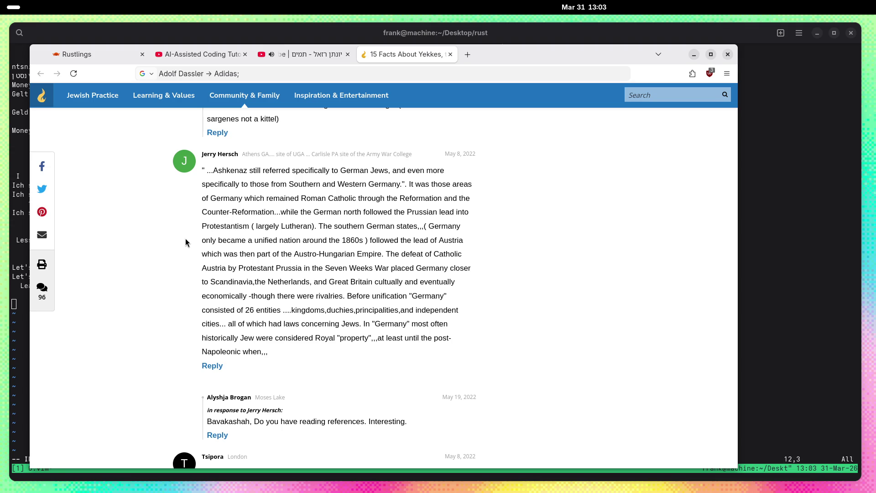
pyautogui.scroll(-3, 185, 242)
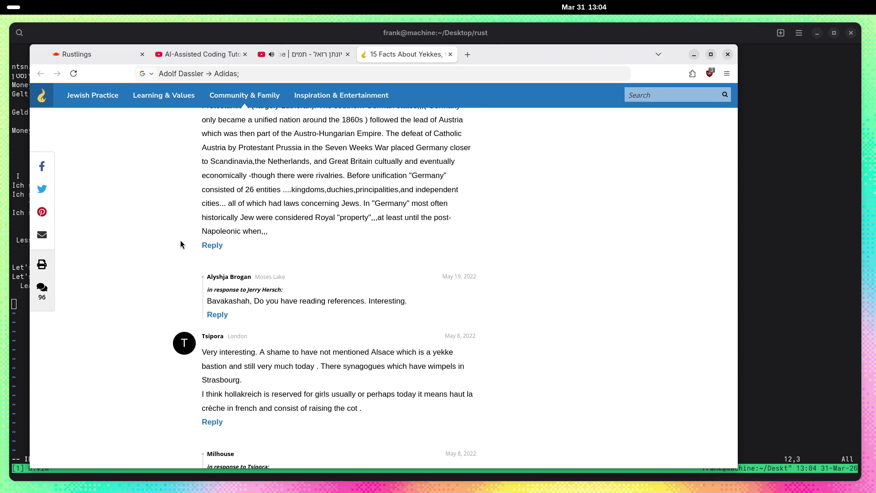
pyautogui.scroll(-6, 180, 244)
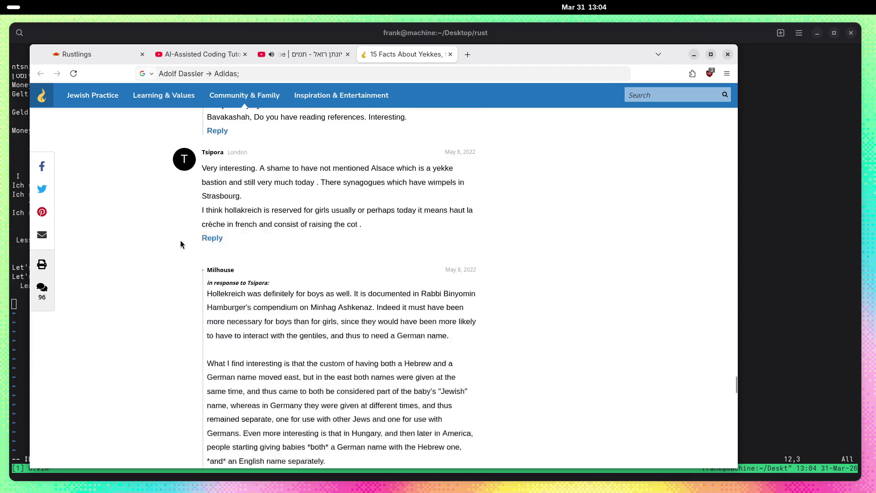
pyautogui.scroll(1, 180, 244)
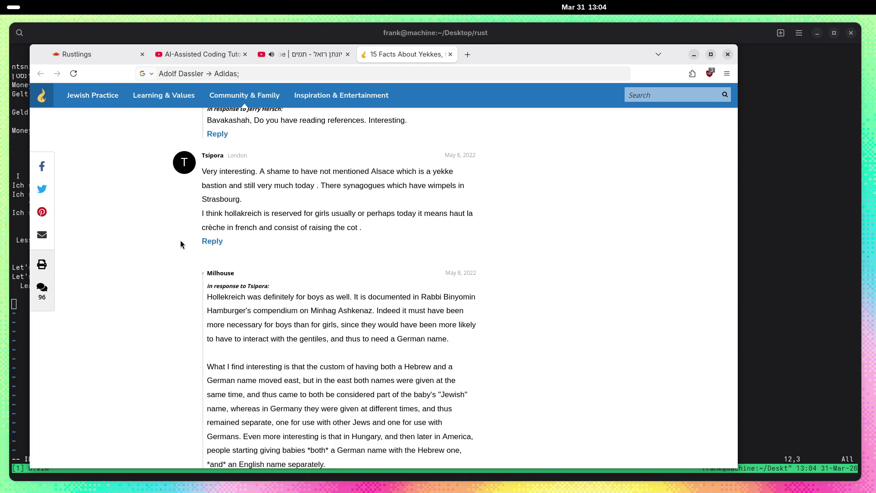
pyautogui.scroll(-3, 180, 240)
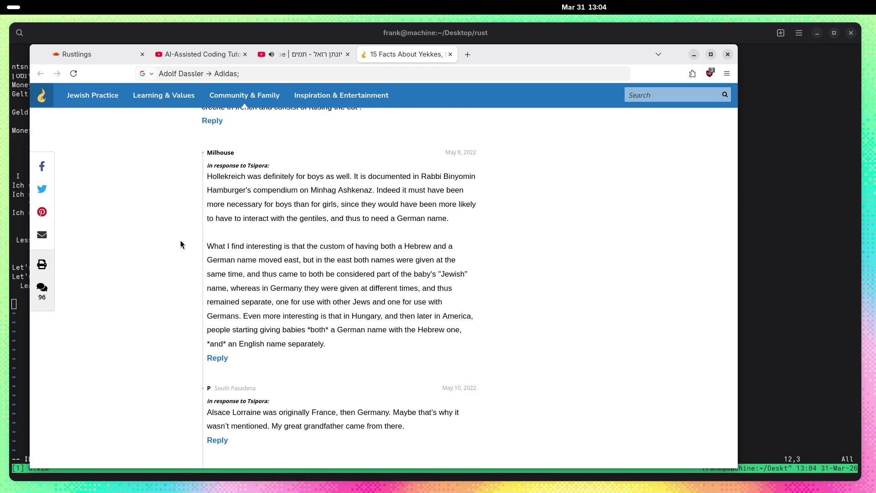
pyautogui.scroll(-6, 180, 240)
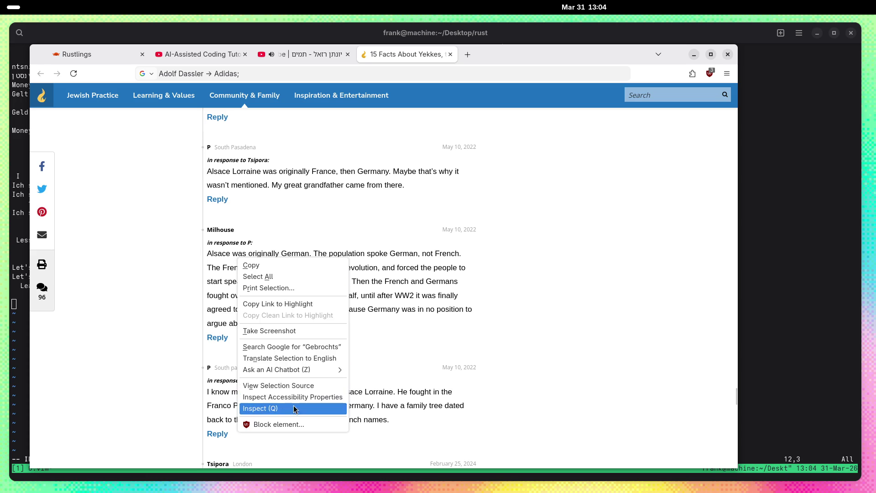
# Inspect the Alsace comment and retype 'was originally' in its text node with <strike></strike> tags and 'is'.
pyautogui.click(292, 408)
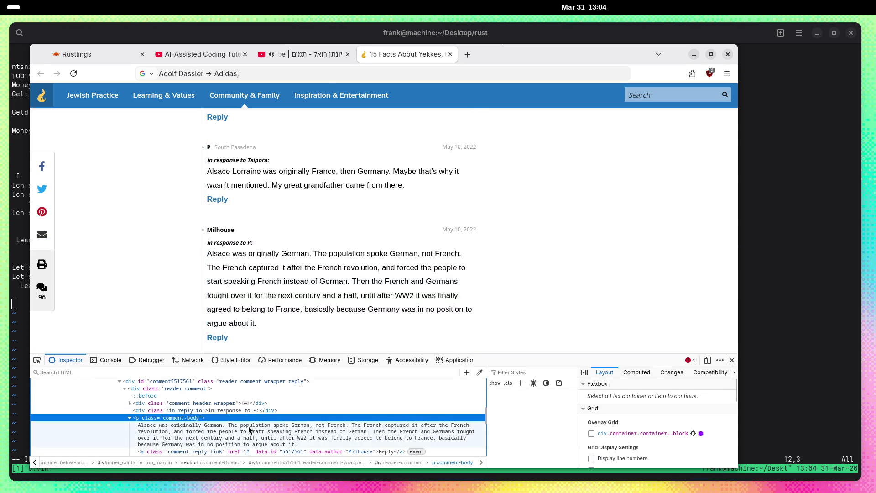
pyautogui.doubleClick(192, 424)
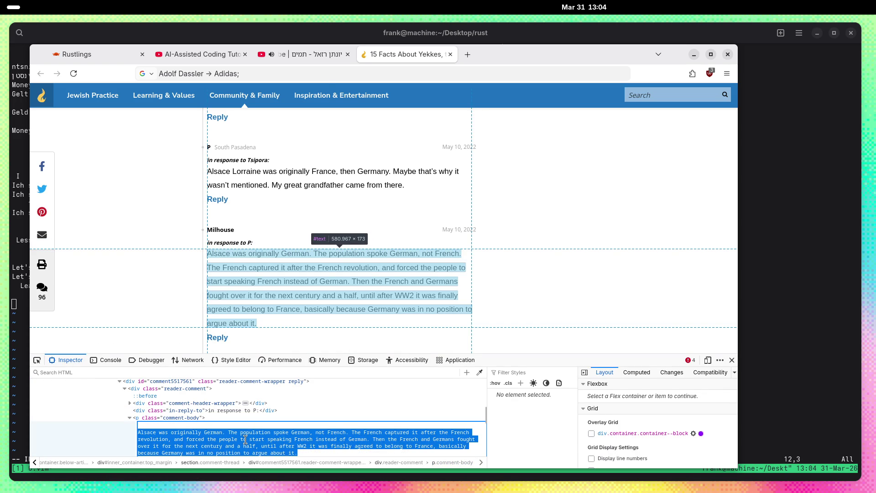
pyautogui.press('Left')
pyautogui.hotkey('ctrl', 'Right')
pyautogui.hotkey('ctrl', 'Right')
pyautogui.hotkey('ctrl', 'Right')
pyautogui.hotkey('ctrl', 'shift', 'Left')
pyautogui.hotkey('ctrl', 'shift', 'Left')
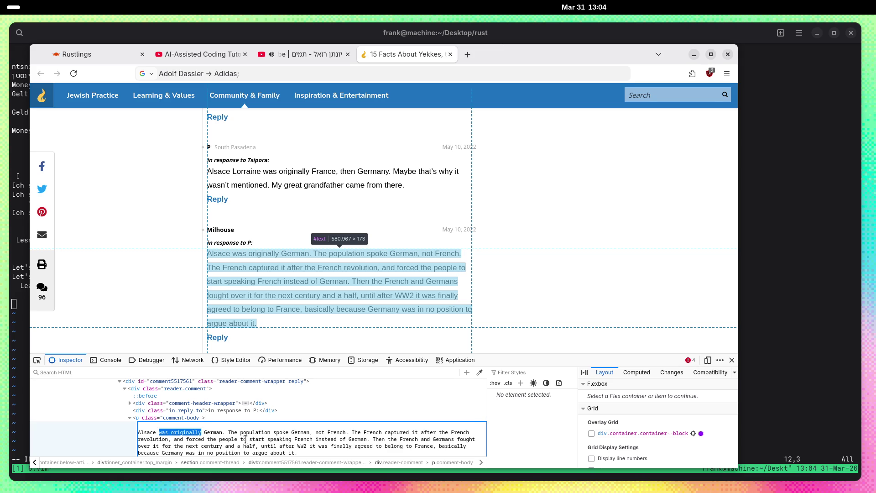
pyautogui.write('was or')
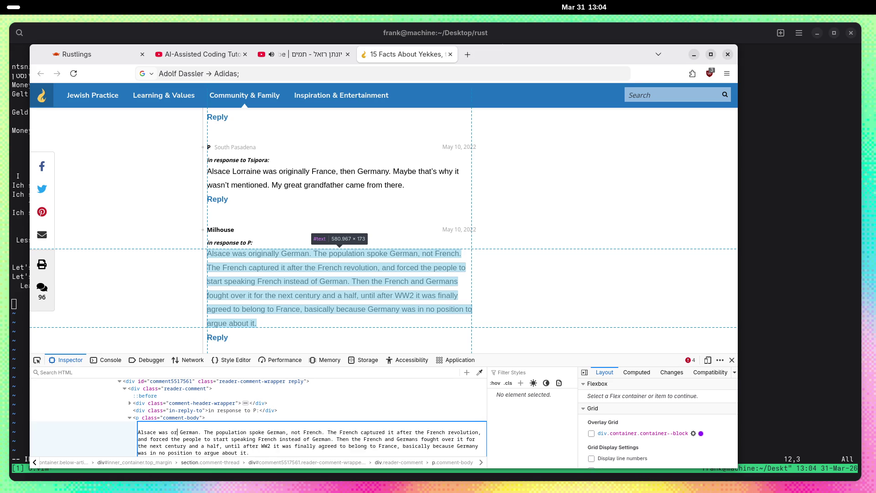
pyautogui.write('ii')
pyautogui.write('ginally')
pyautogui.write('<strike>')
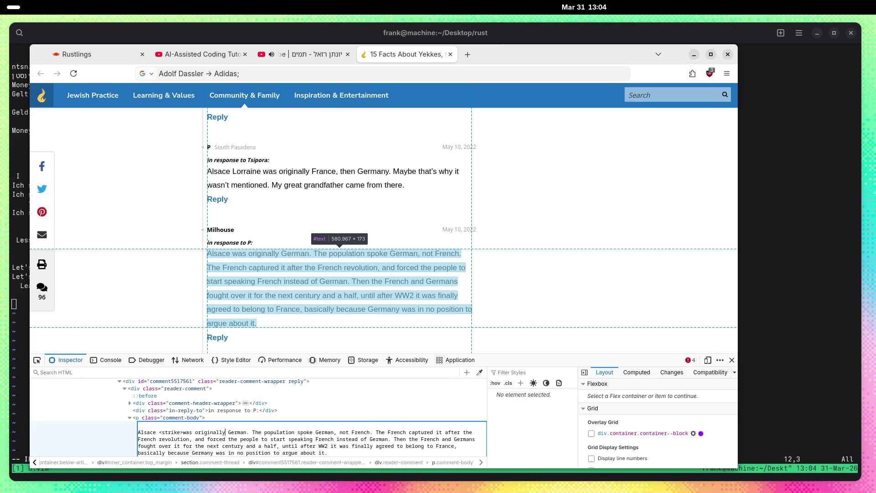
pyautogui.write('</strike> is')
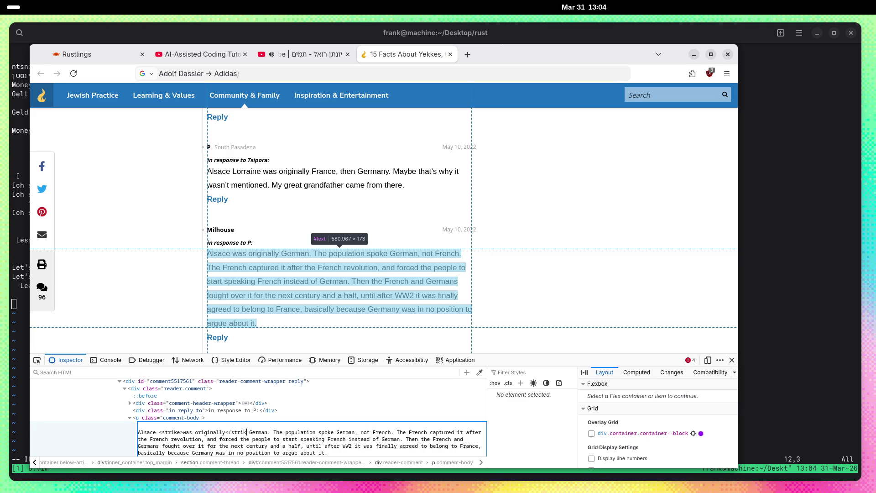
# Commit the edited comment text node, leaving the strike tags as escaped literal text.
pyautogui.press('Return')
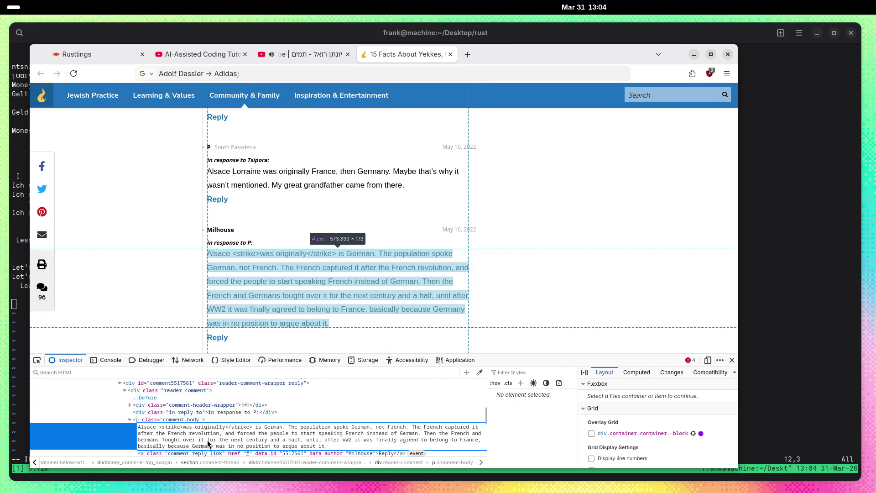
pyautogui.doubleClick(201, 434)
pyautogui.hotkey('ctrl', 'c')
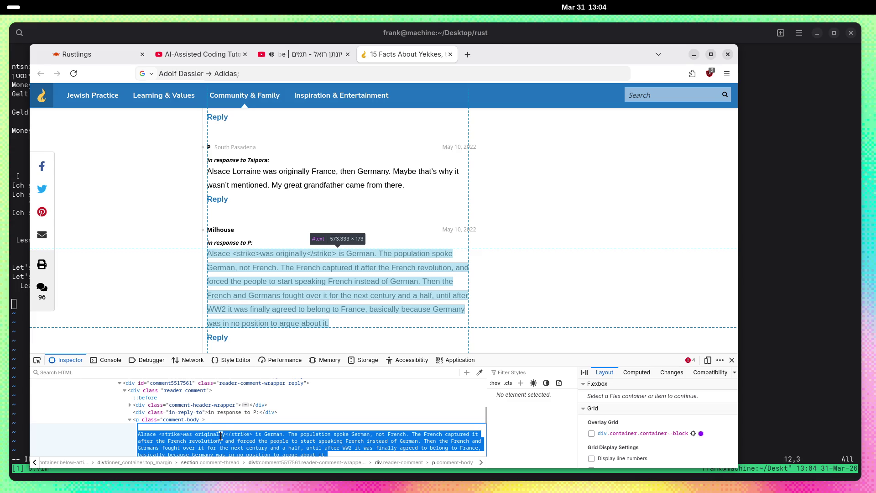
pyautogui.click(252, 434)
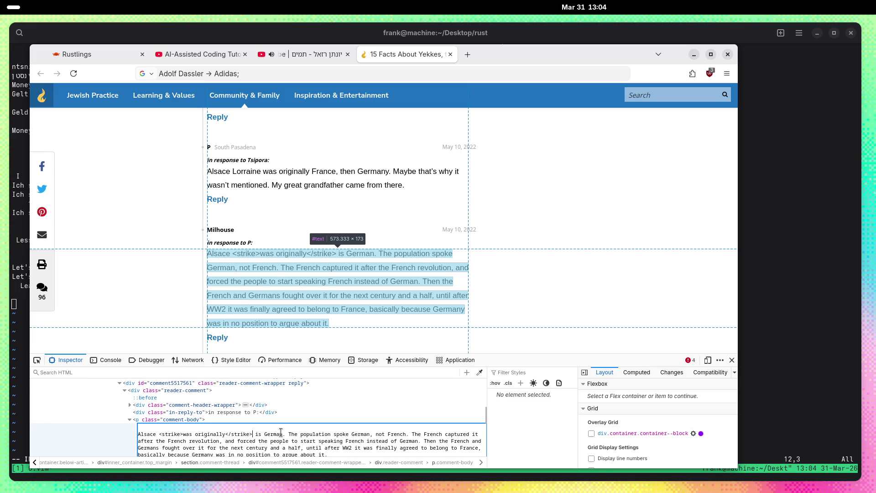
pyautogui.press('Return')
# Edit the comment paragraph as HTML, pasting real <strike> tags around 'was originally'.
pyautogui.rightClick(182, 434)
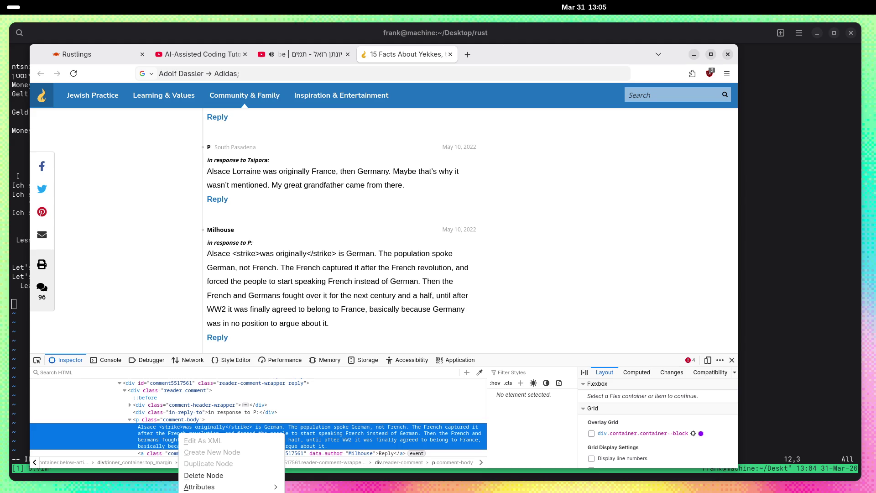
pyautogui.click(155, 419)
pyautogui.rightClick(157, 420)
pyautogui.click(165, 427)
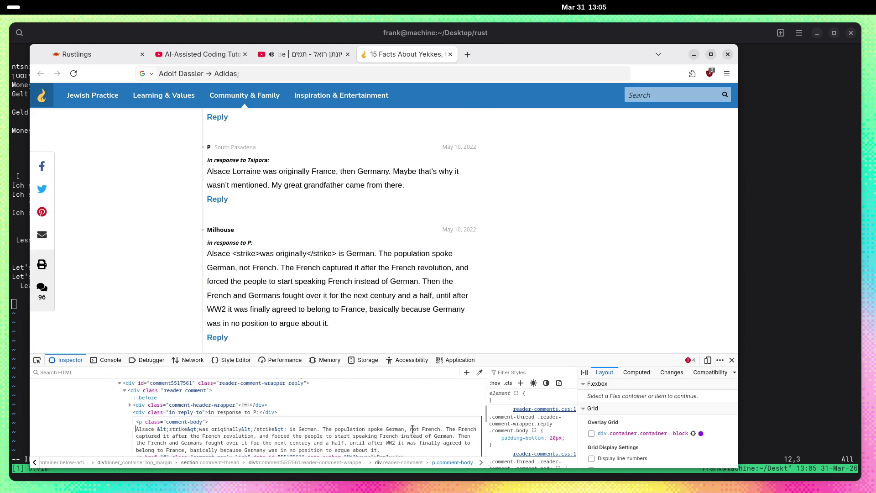
pyautogui.keyDown('shift'); pyautogui.click(393, 448); pyautogui.keyUp('shift')
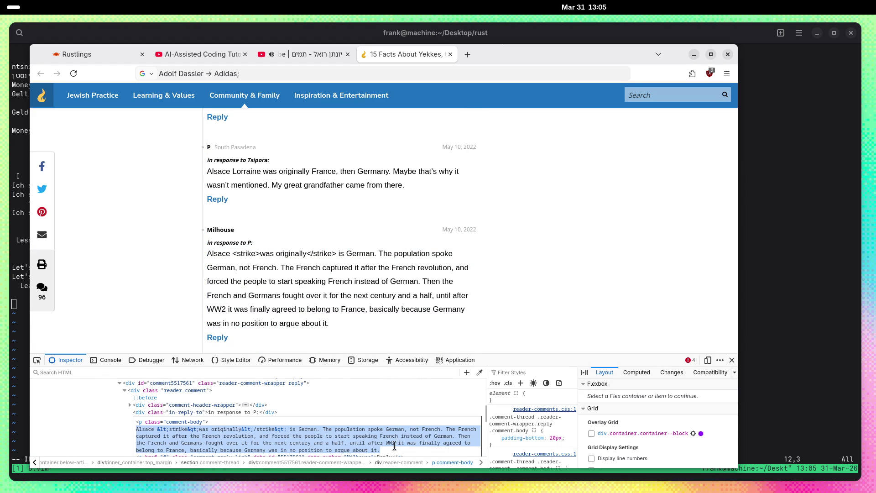
pyautogui.hotkey('ctrl', 'v')
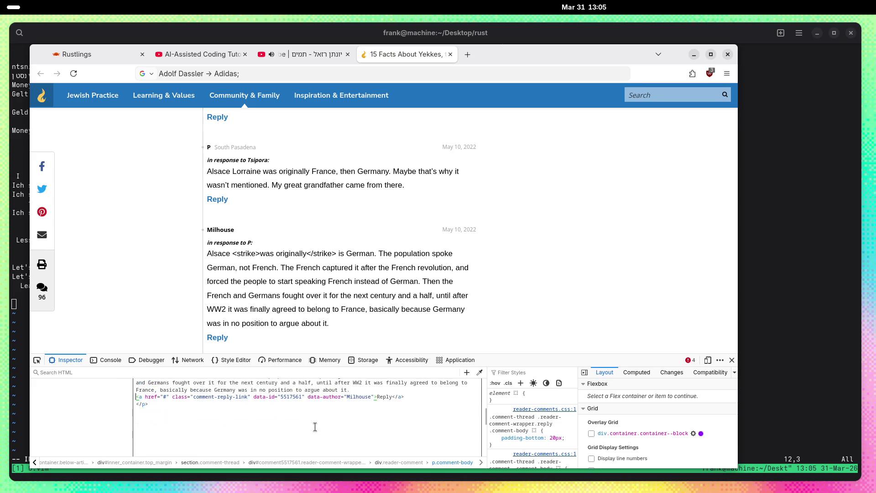
pyautogui.click(315, 429)
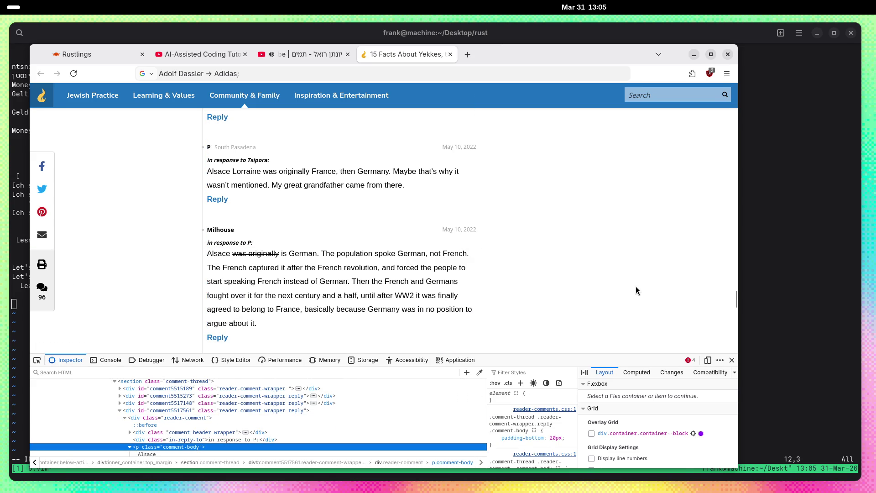
# Scroll a little further down the comments and close the developer tools.
pyautogui.scroll(-2, 635, 287)
pyautogui.scroll(-2, 636, 287)
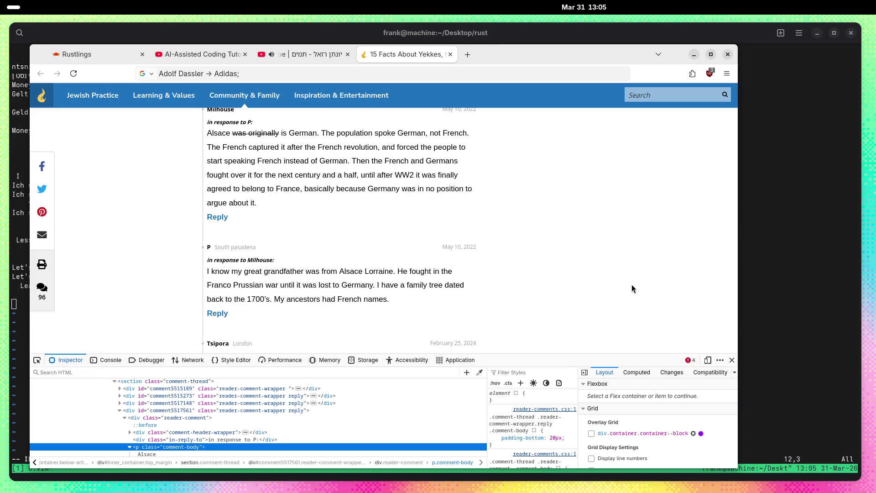
pyautogui.scroll(-3, 632, 285)
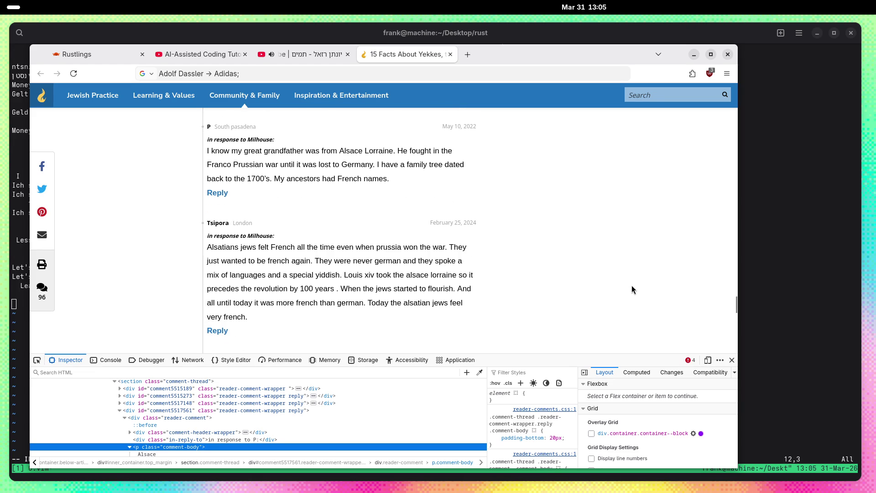
pyautogui.click(732, 360)
# Read down the comment thread to the comment about the Dutch 'Hoog-Duitse' tradition.
pyautogui.scroll(-3, 620, 347)
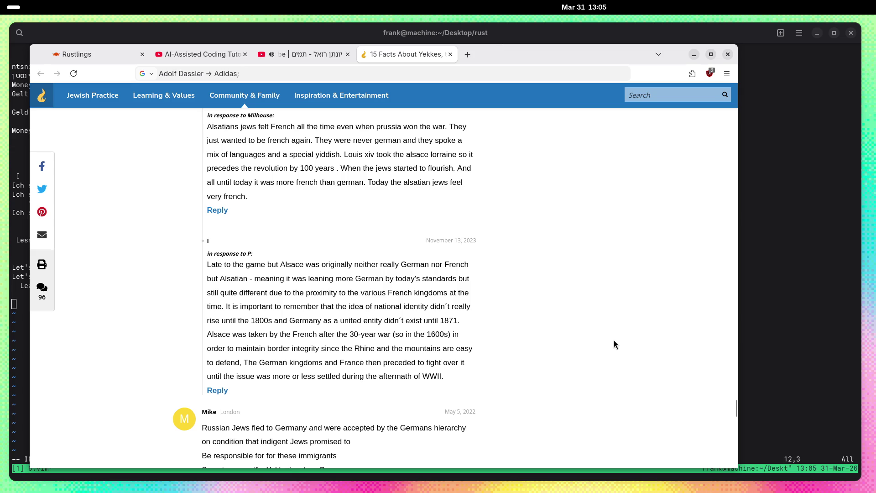
pyautogui.scroll(-3, 614, 341)
pyautogui.scroll(-7, 610, 342)
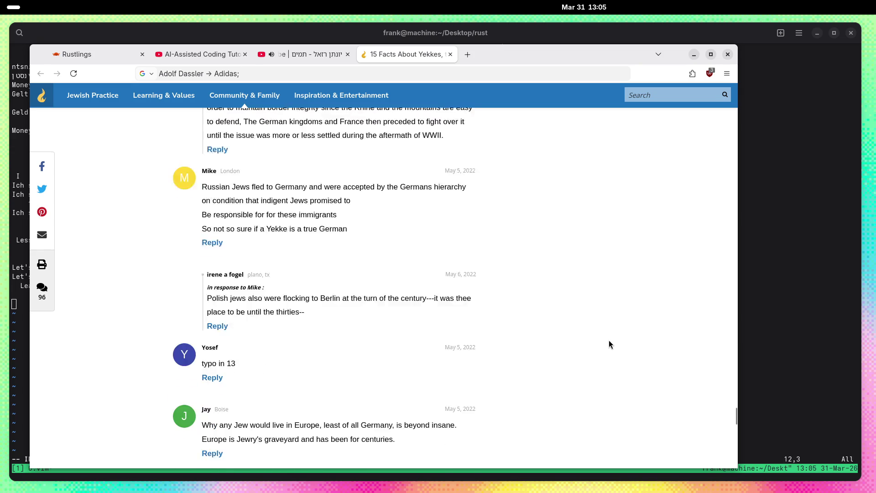
pyautogui.scroll(1, 608, 340)
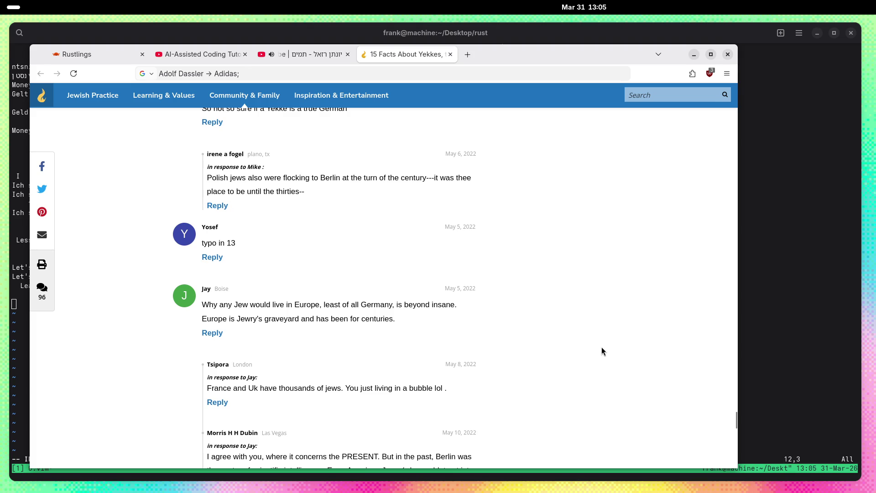
pyautogui.scroll(-1, 602, 348)
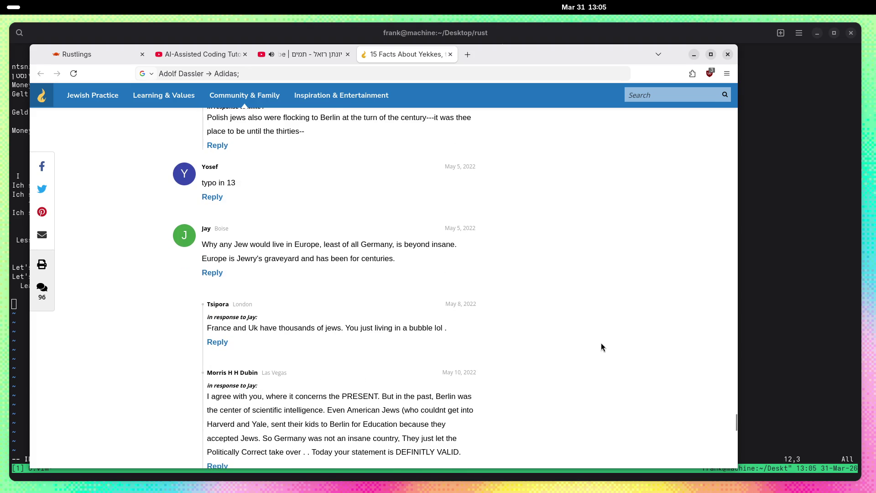
pyautogui.scroll(-2, 600, 341)
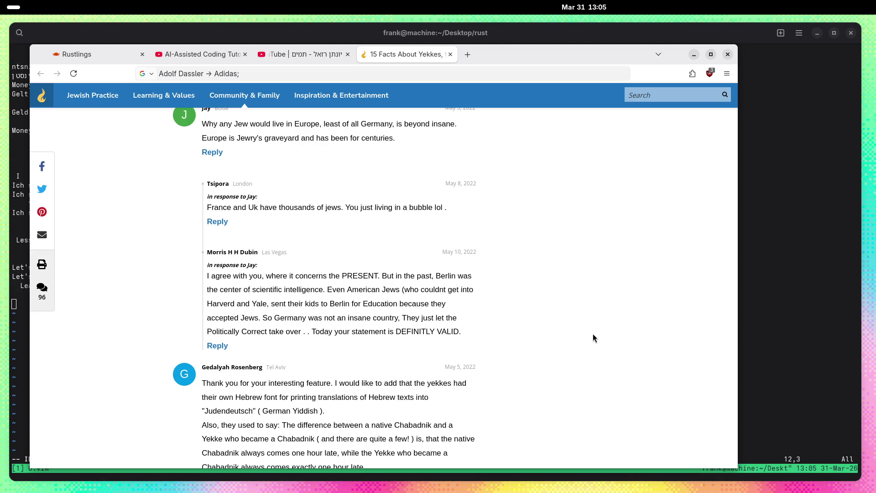
pyautogui.scroll(1, 593, 335)
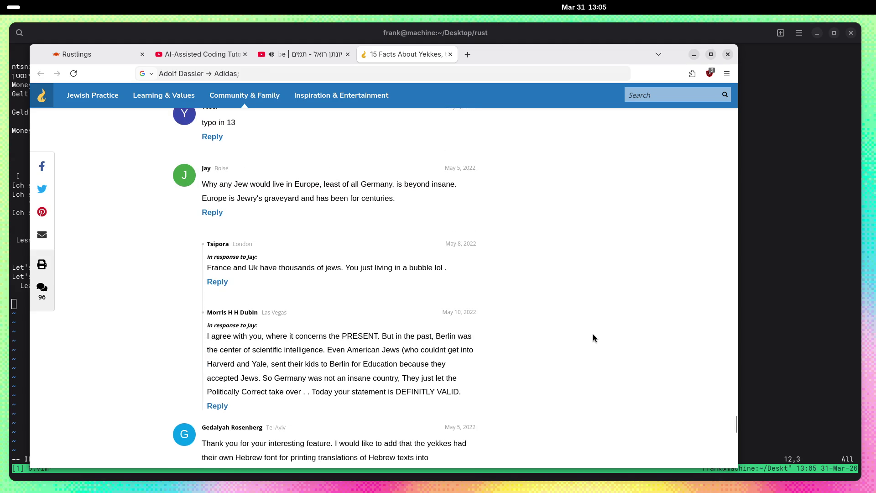
pyautogui.scroll(-2, 594, 336)
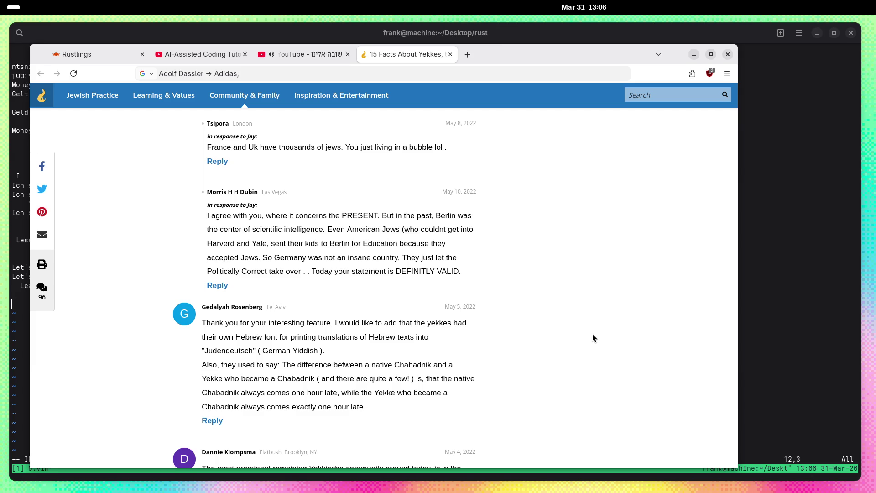
pyautogui.scroll(-3, 592, 336)
pyautogui.scroll(-1, 592, 335)
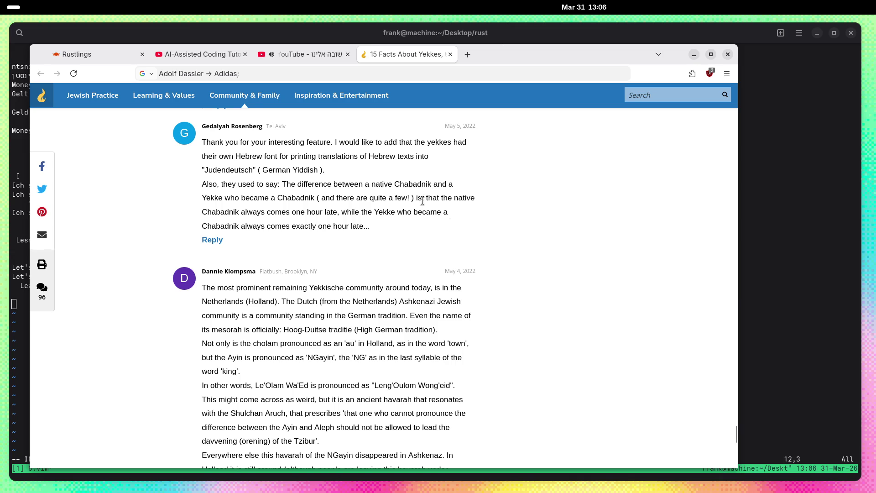
# Select the saying about Chabadnik and Yekke lateness, extending it to include the first letter.
pyautogui.moveTo(396, 226)
pyautogui.mouseDown()
pyautogui.moveTo(388, 198)
pyautogui.moveTo(283, 185)
pyautogui.mouseUp()
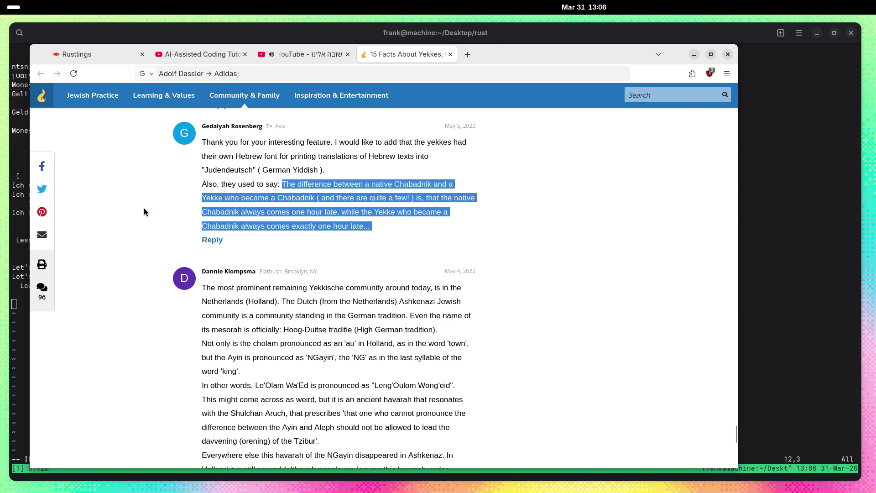
pyautogui.scroll(-3, 98, 218)
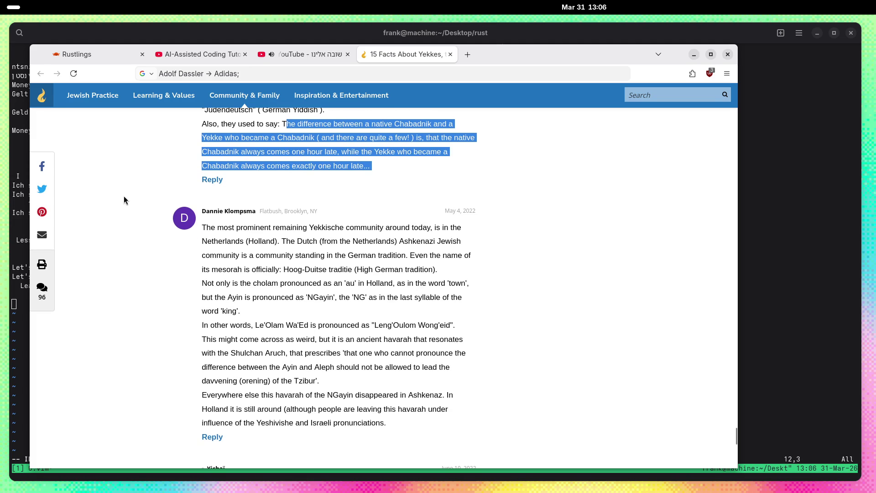
pyautogui.hotkey('shift', 'Left')
pyautogui.moveTo(296, 165)
pyautogui.mouseDown()
pyautogui.moveTo(331, 166)
pyautogui.moveTo(295, 165)
pyautogui.mouseUp()
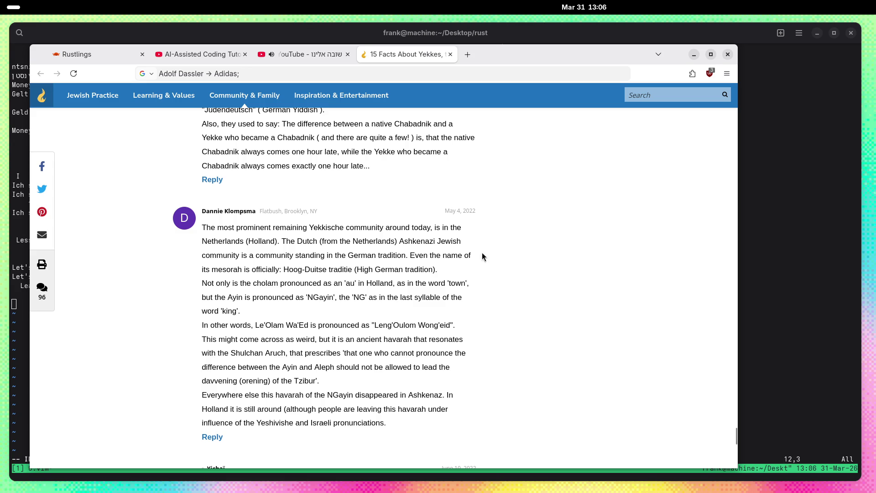
# Scroll to the last loaded comment and close the Yekkes article tab.
pyautogui.scroll(-2, 582, 241)
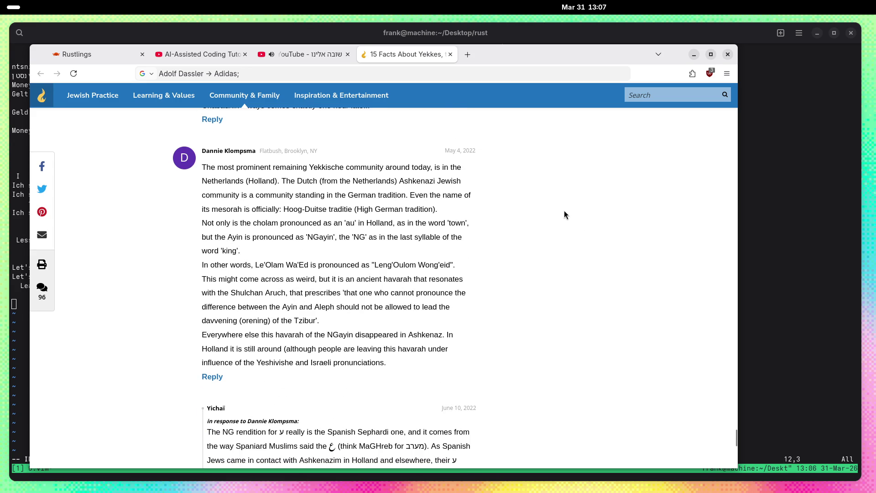
pyautogui.scroll(-2, 565, 215)
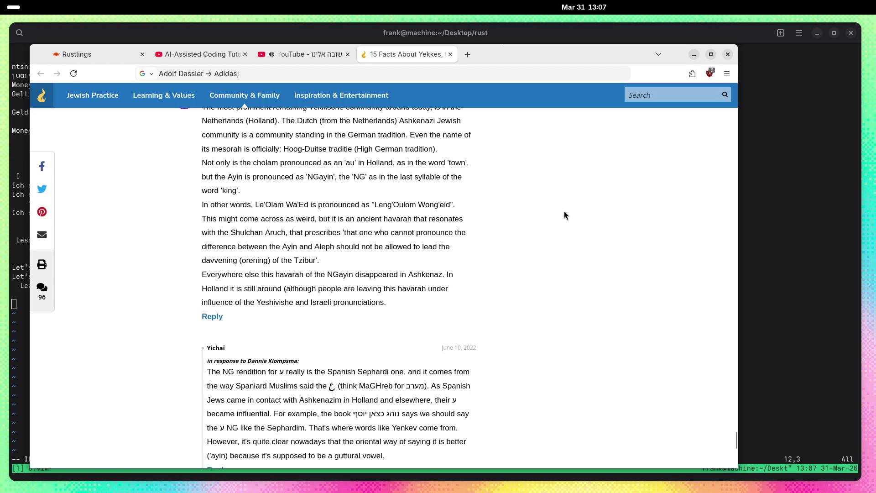
pyautogui.scroll(-5, 565, 211)
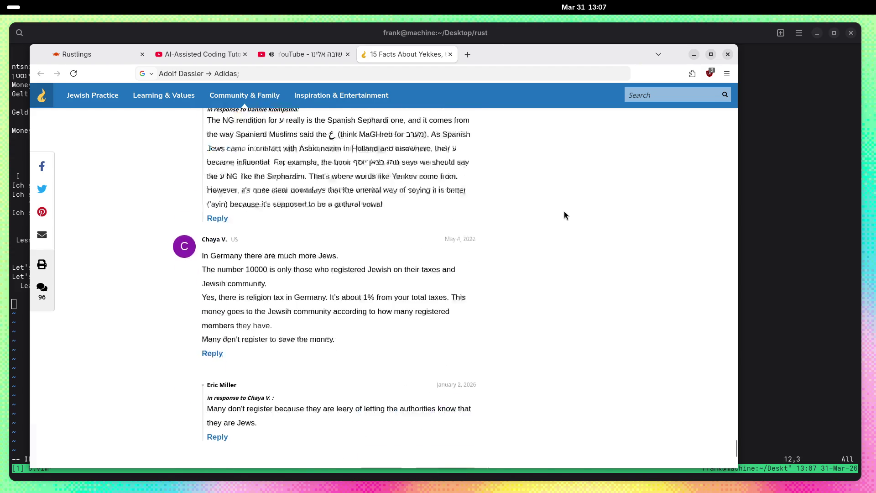
pyautogui.scroll(-3, 565, 211)
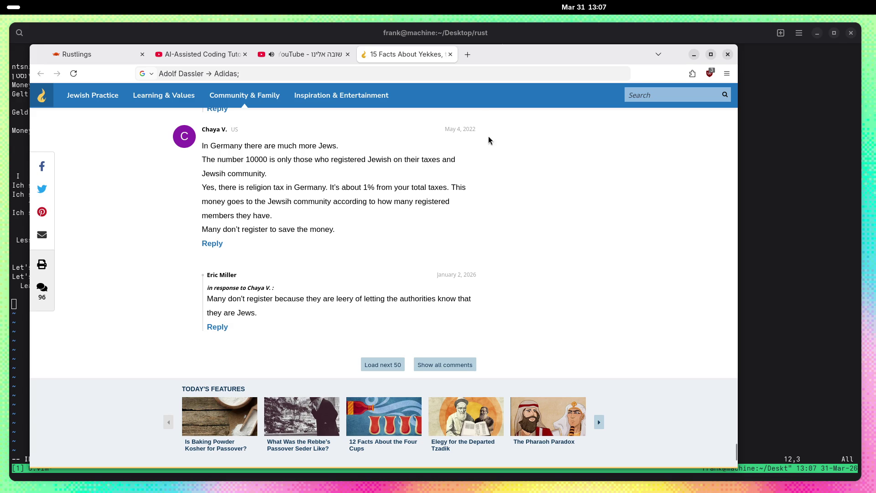
pyautogui.click(450, 54)
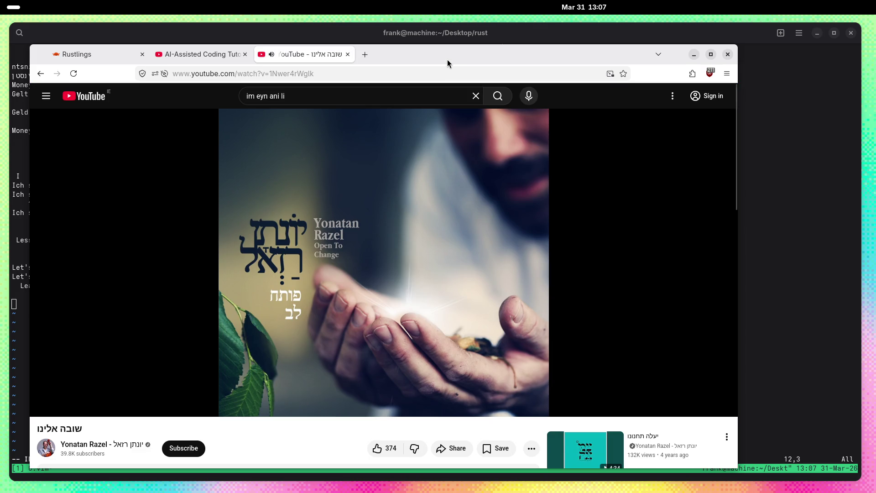
# Close the Hebrew song video tab and bring the terminal with the Vim notes forward.
pyautogui.click(350, 54)
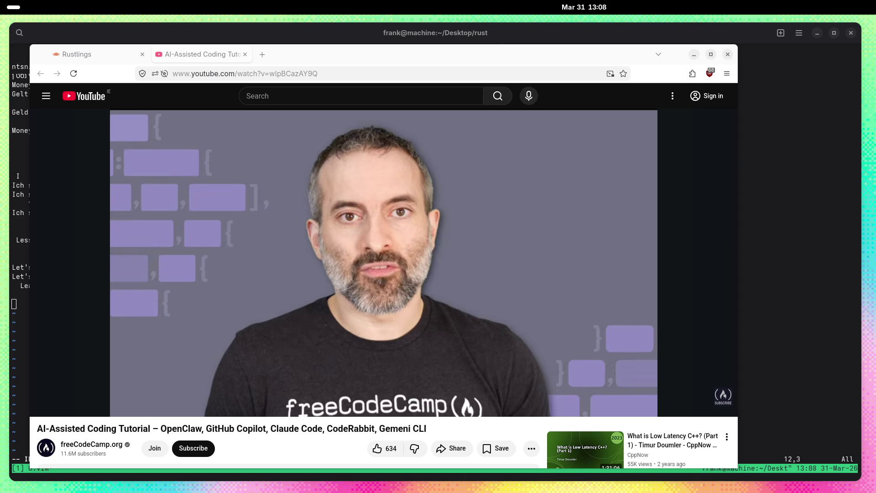
pyautogui.click(839, 115)
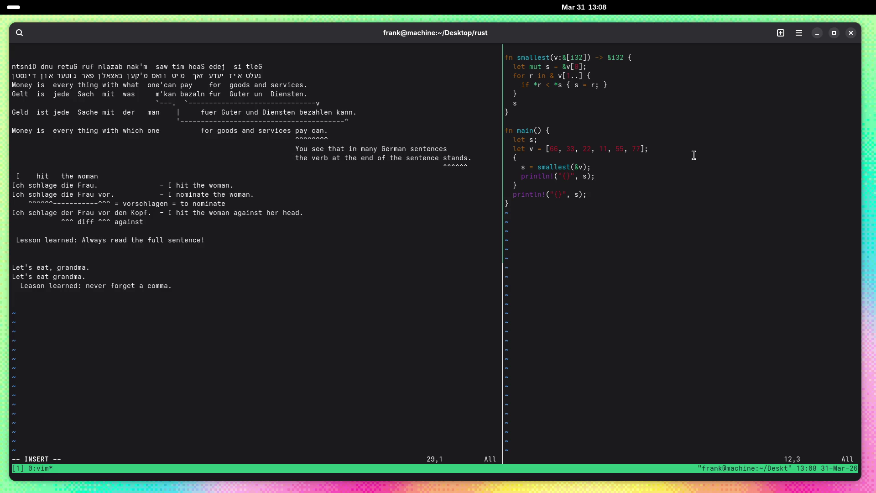
# Leave insert mode and add a blank line above the Money sentences.
pyautogui.press('Up')
pyautogui.press('Up')
pyautogui.press('Up')
pyautogui.press('Escape')
pyautogui.press('i')
pyautogui.press('Return')
pyautogui.press('Return')
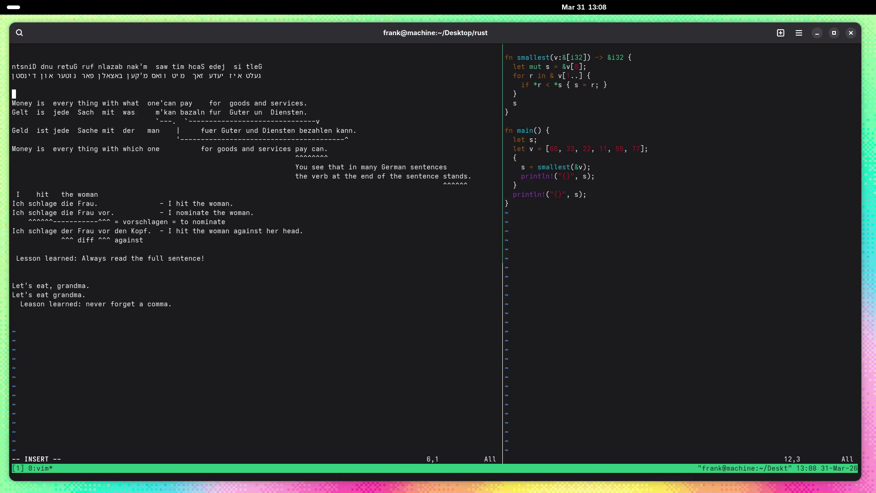
pyautogui.press('Escape')
pyautogui.press('Escape')
pyautogui.press('Up')
pyautogui.press('Up')
pyautogui.press('Up')
# Jump to the word-for-word Money line (9j, 8l, 25l) and insert a space before 'goods'.
pyautogui.press('9')
pyautogui.press('j')
pyautogui.press('j')
pyautogui.press('8')
pyautogui.press('l')
pyautogui.press('2')
pyautogui.press('5')
pyautogui.press('l')
pyautogui.press('l')
pyautogui.press('l')
pyautogui.press('l')
pyautogui.press('h')
pyautogui.press('h')
pyautogui.press('h')
pyautogui.press('i')
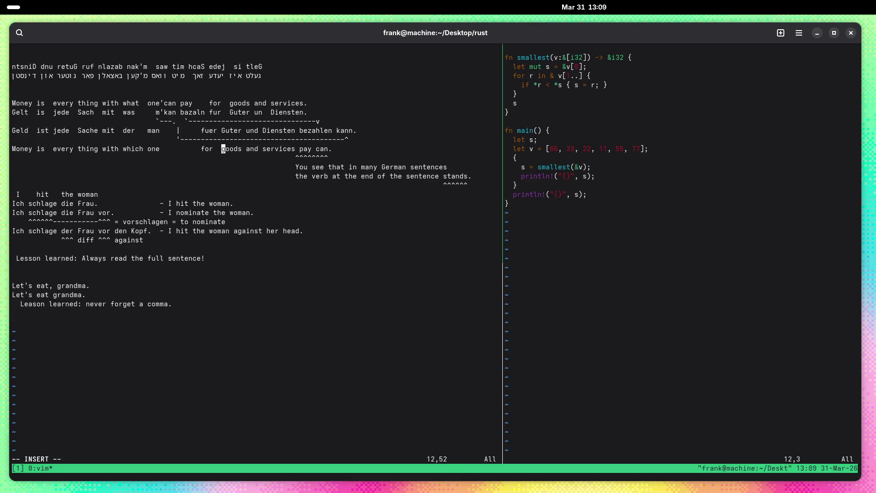
pyautogui.press('Right')
pyautogui.press('Right')
pyautogui.press('Right')
# Move along the line to just before 'can.' to widen that gap.
pyautogui.press('Right')
pyautogui.press('Right')
pyautogui.press('Right')
pyautogui.press('Down')
pyautogui.press('Left')
pyautogui.press('Left')
pyautogui.press('Left')
pyautogui.press('Right')
pyautogui.press('Right')
pyautogui.press('Right')
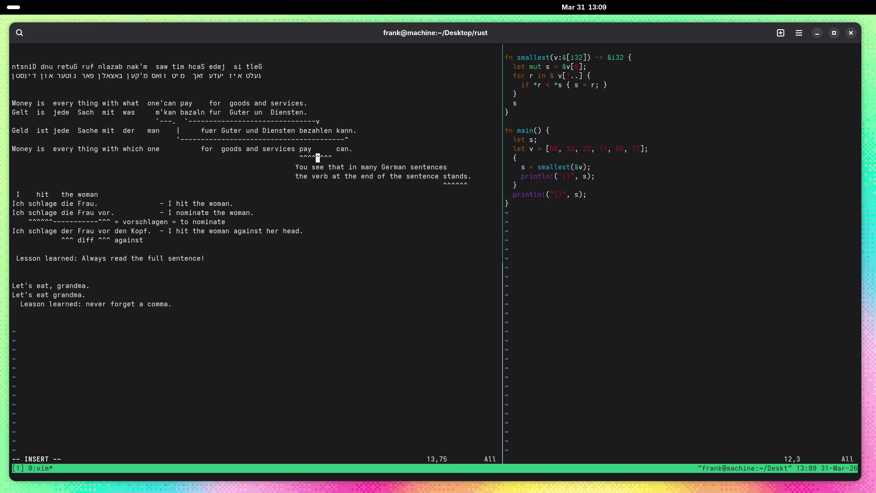